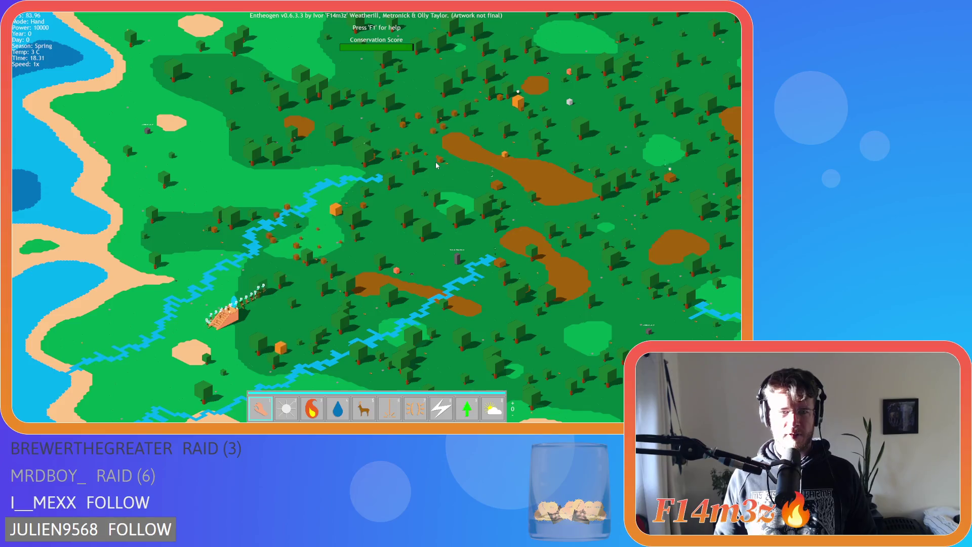
Zoom in and pan around the map to look over the terrain
scroll(436, 166, up, 1)
key(s)
key(a)
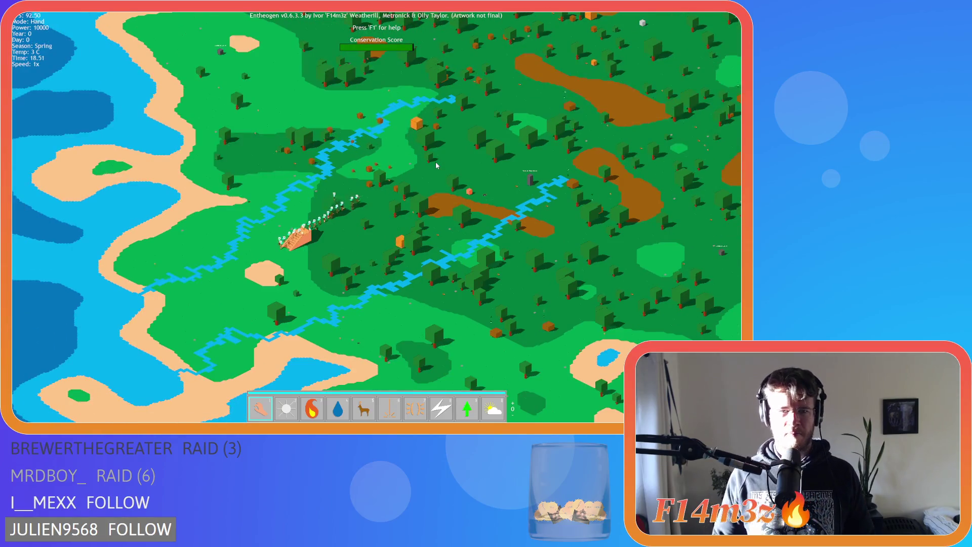
key(d)
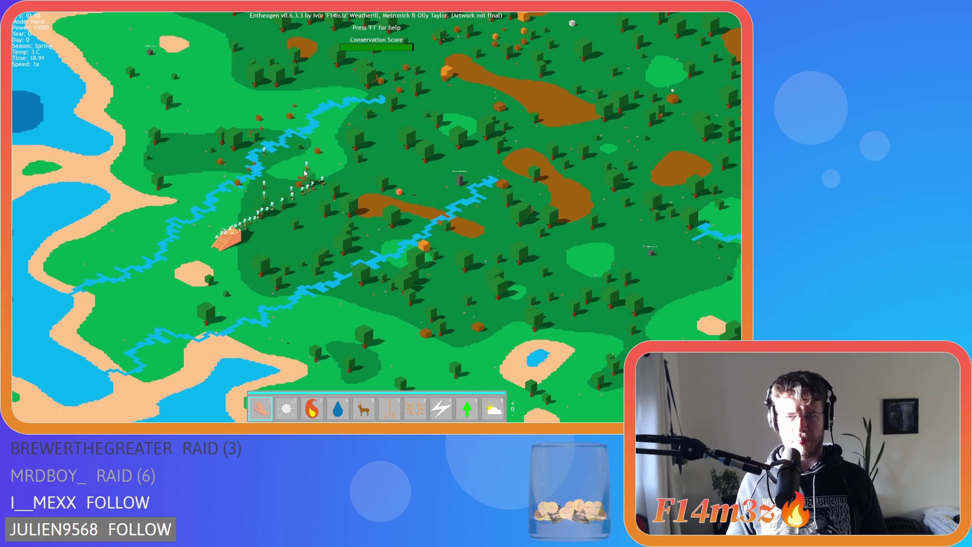
key(w)
key(d)
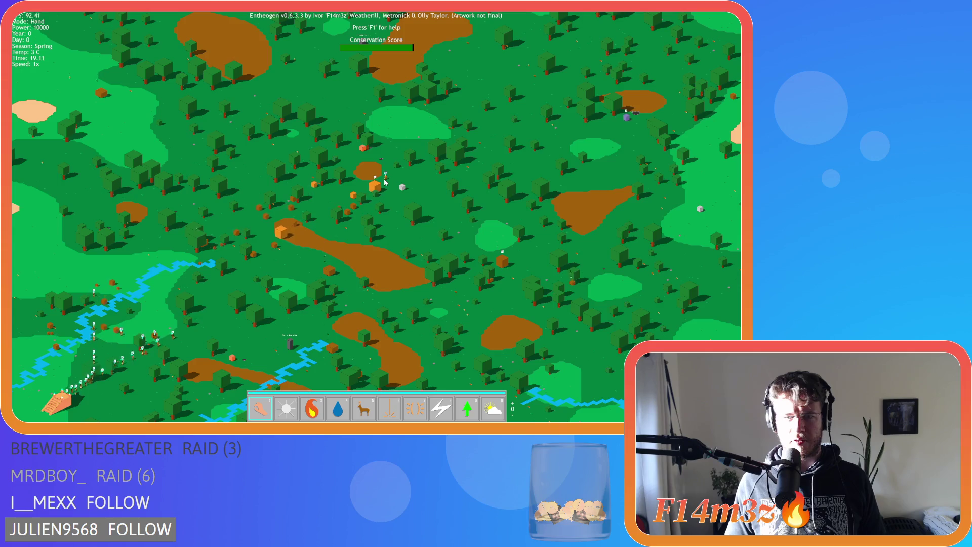
key(s)
key(a)
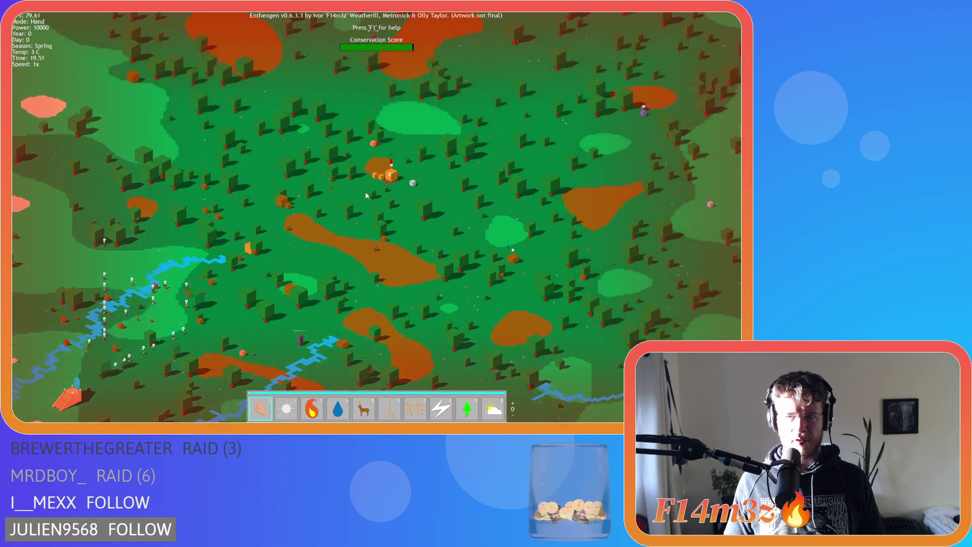
Zoom closer, then bring up the Tribe overview with all groups selected, showing population 23
scroll(364, 198, up, 5)
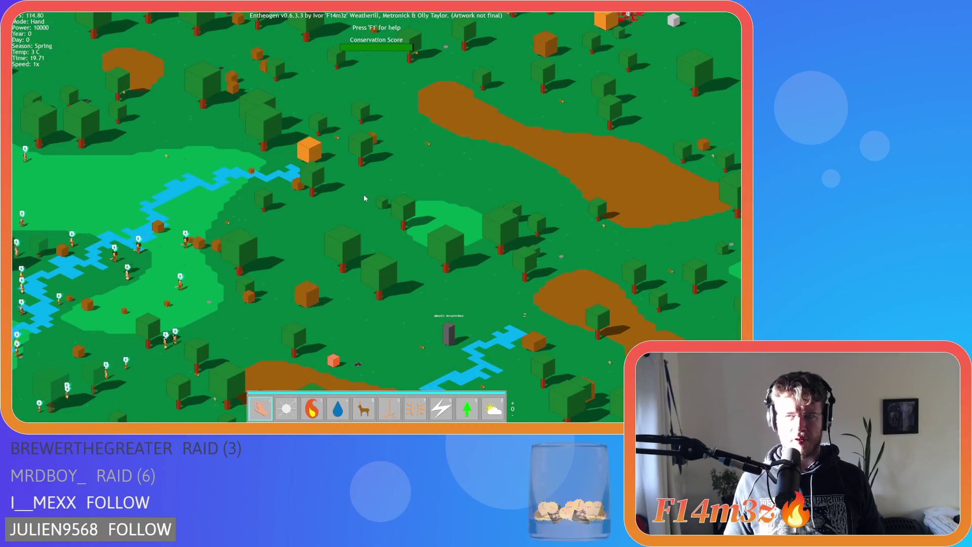
key(w)
key(d)
key(s)
key(a)
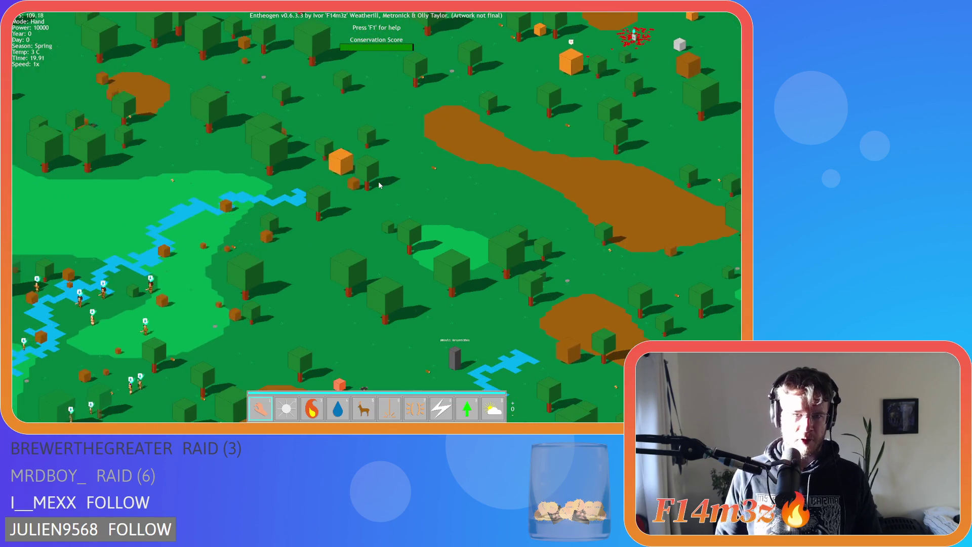
key(t)
click(197, 91)
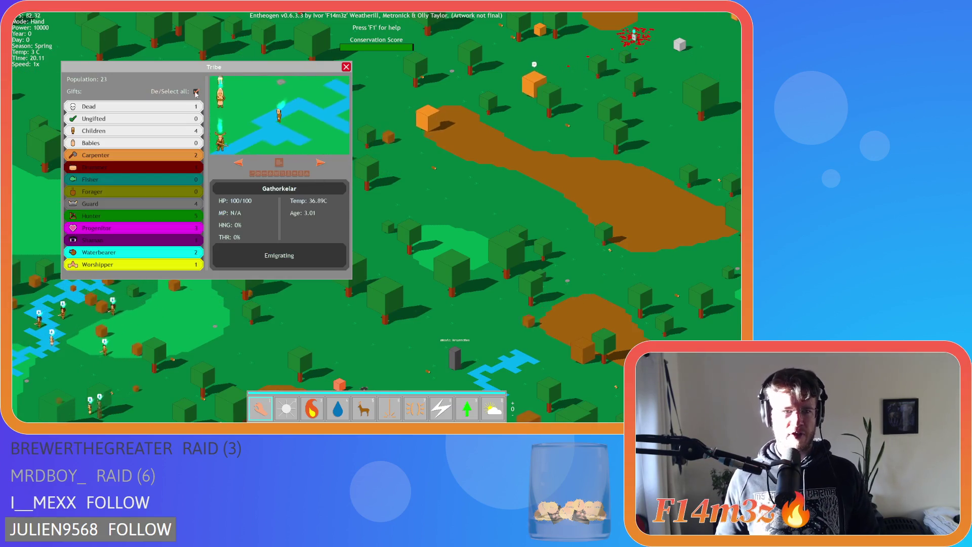
Filter the Tribe window to the Dead member, then jump to the temple to trigger the level load
click(197, 92)
click(132, 107)
key(a)
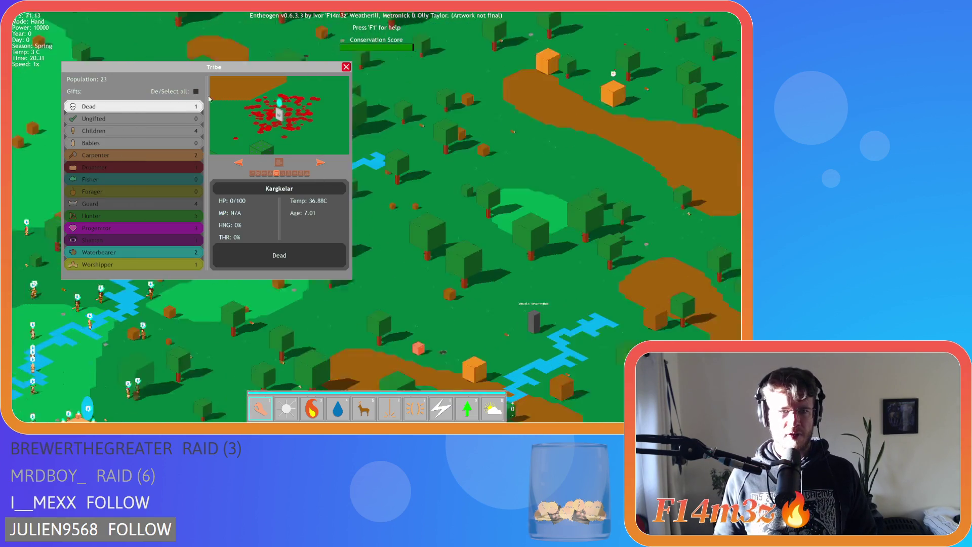
click(304, 101)
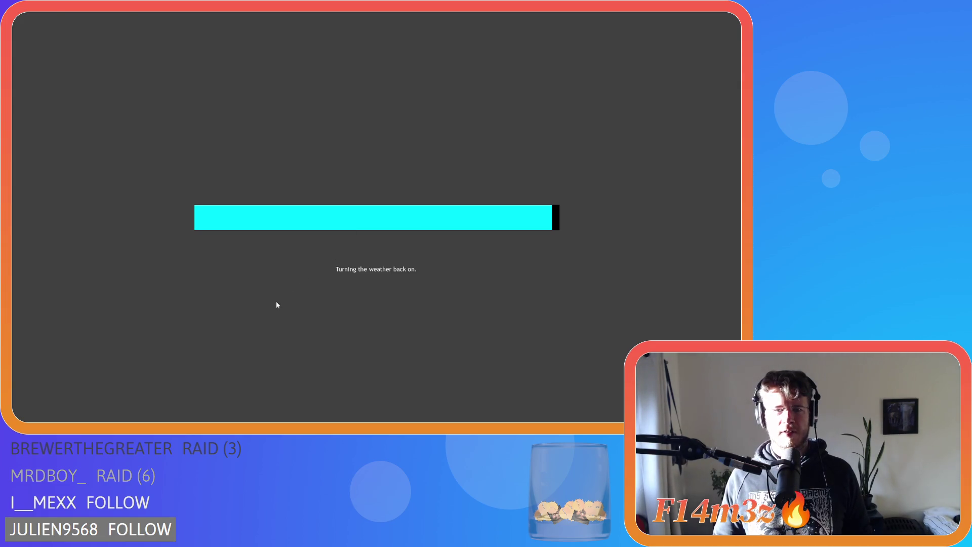
scroll(678, 203, up, 15)
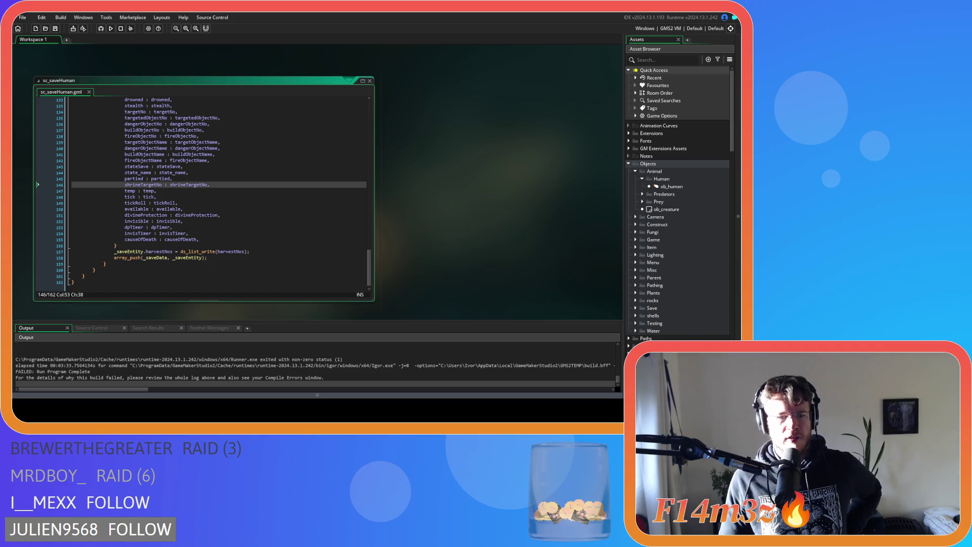
Scroll the Output log up to the sc_relocate line 39 ob_portalEntrance error
scroll(185, 358, up, 4)
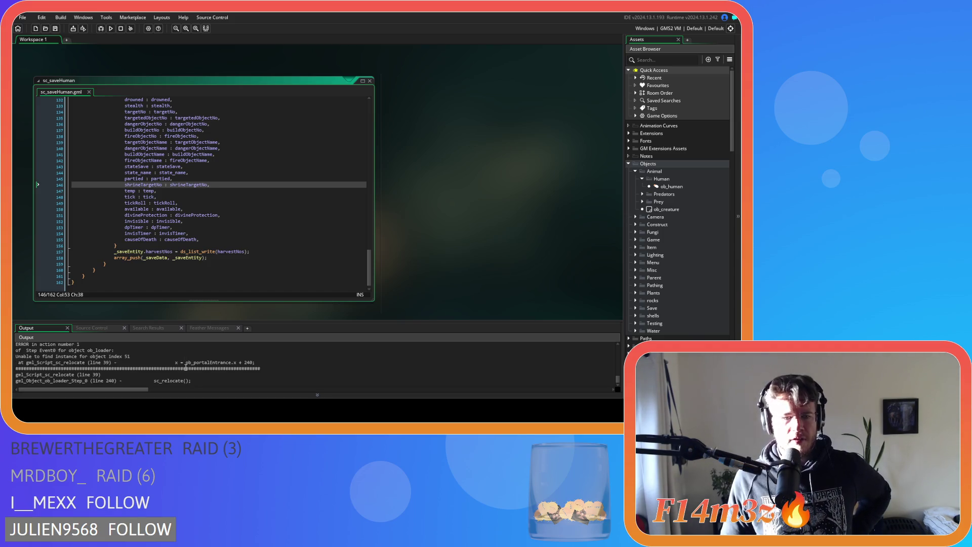
right_click(437, 208)
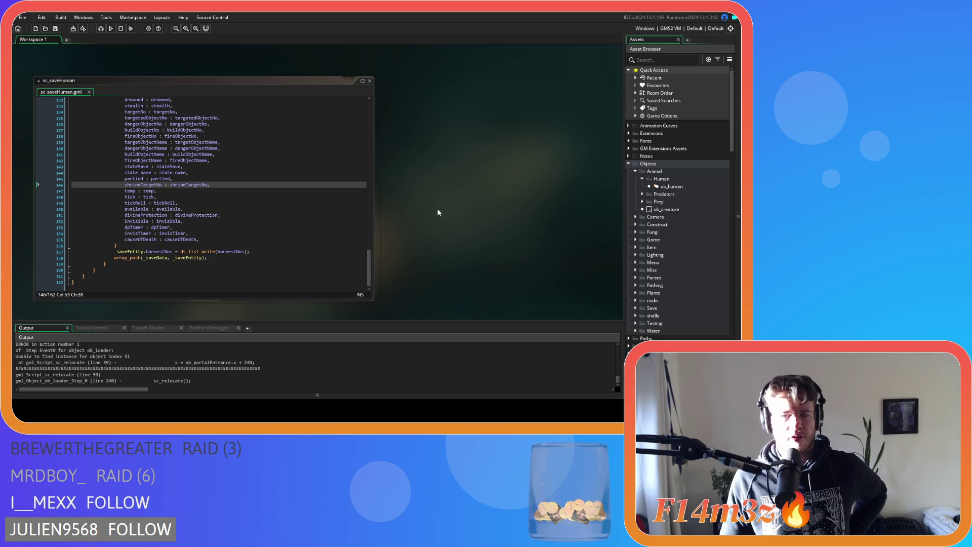
Close all open code editors and collapse the Human and Animal object folders
mouse_move(457, 223)
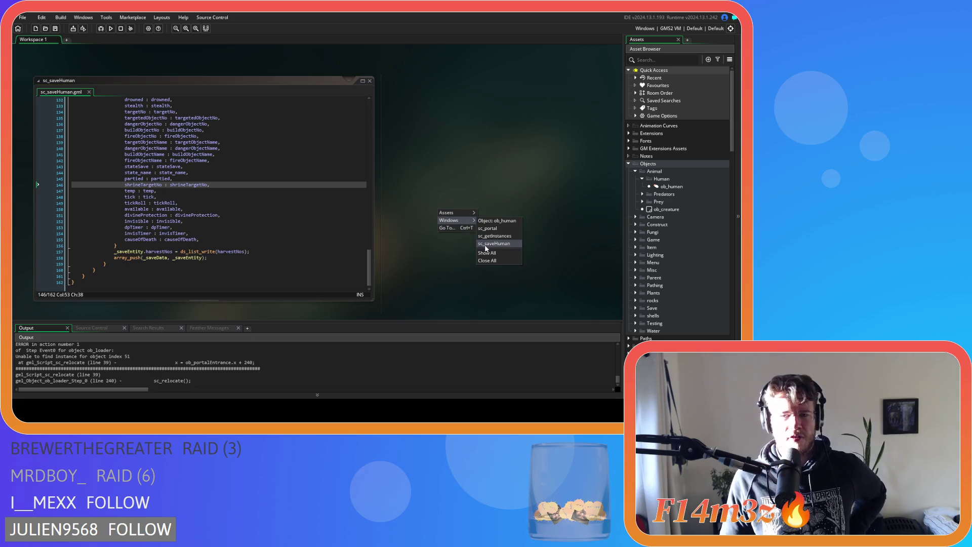
click(487, 261)
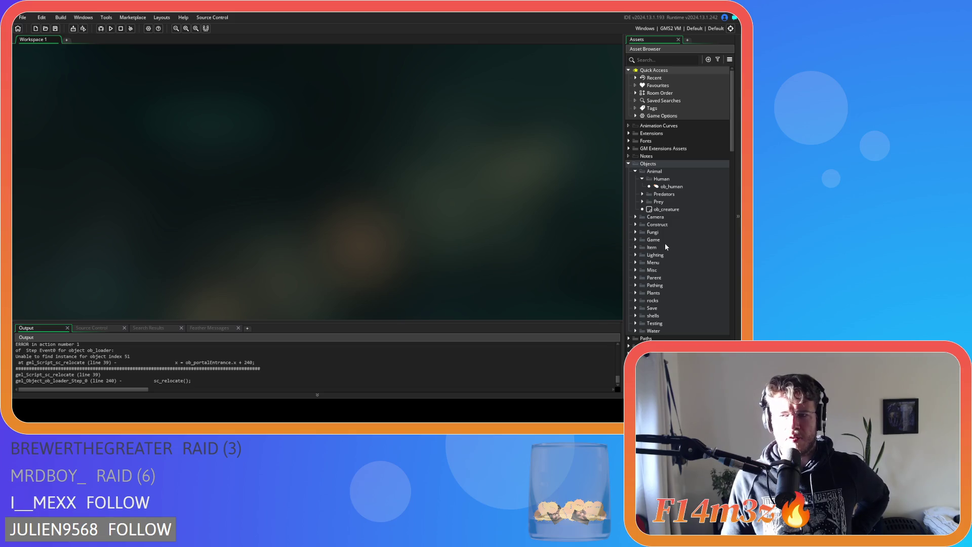
click(642, 179)
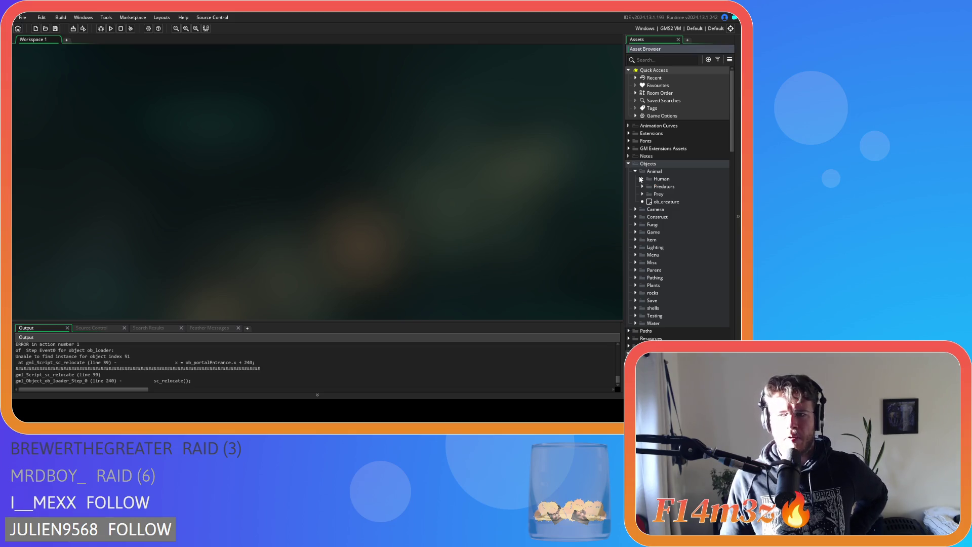
click(636, 171)
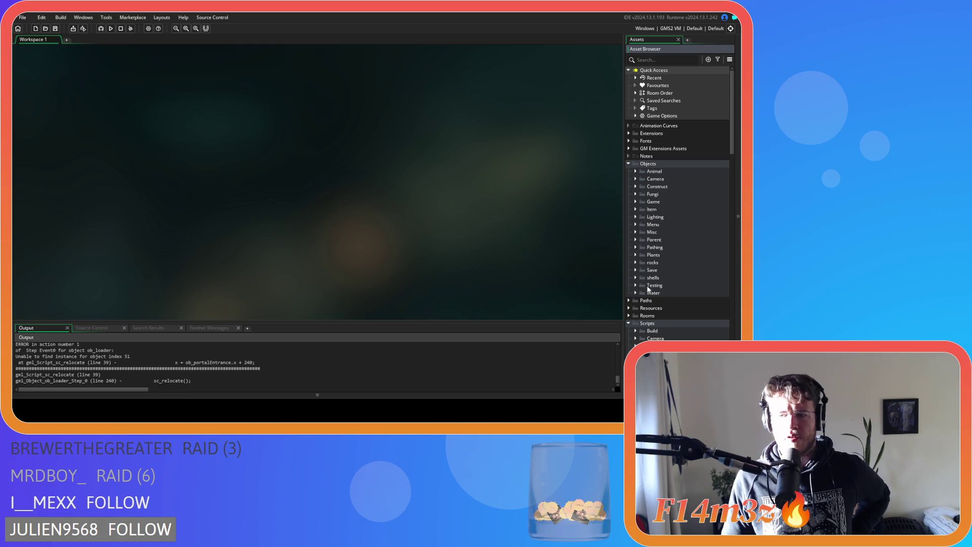
Expand the Scripts > Game folder and open sc_relocate for editing
scroll(649, 287, down, 2)
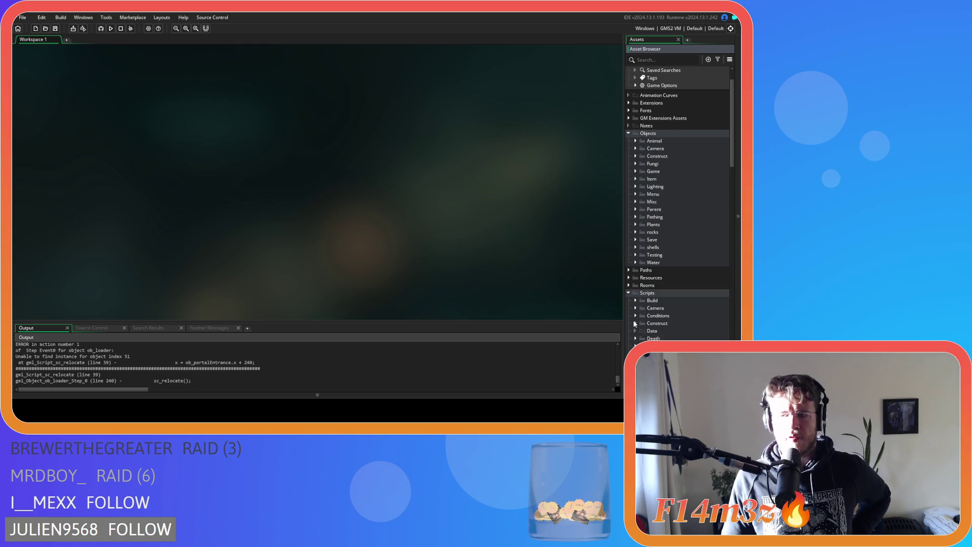
click(628, 293)
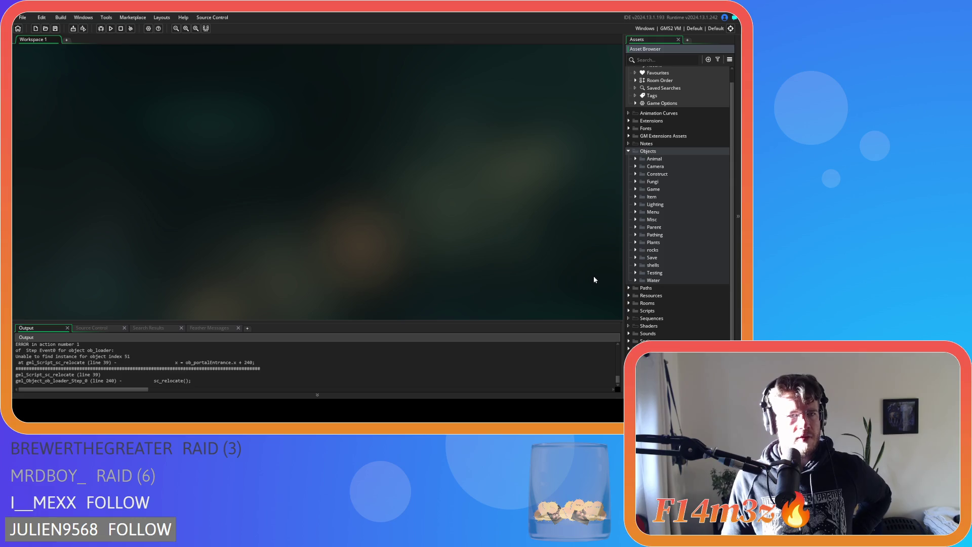
click(631, 310)
scroll(633, 308, down, 5)
scroll(633, 304, down, 7)
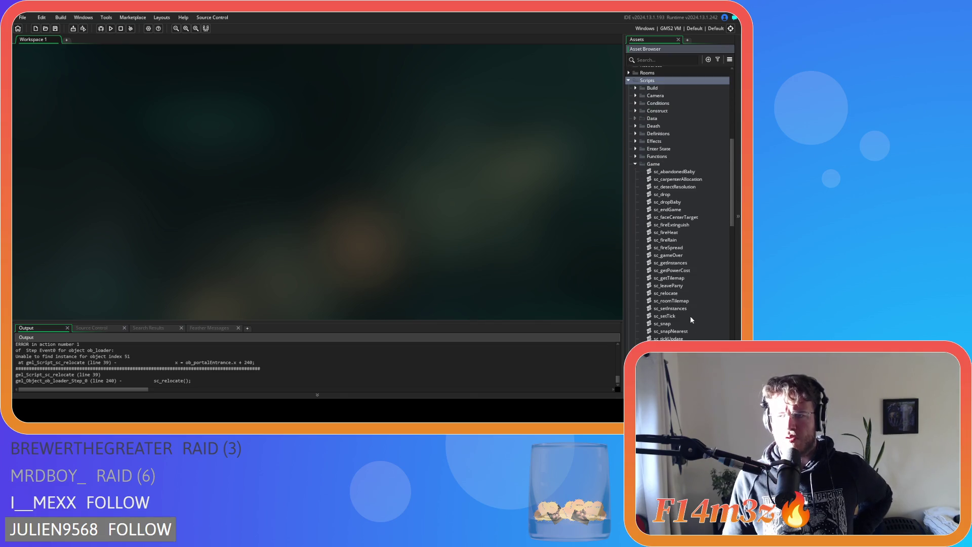
double_click(681, 295)
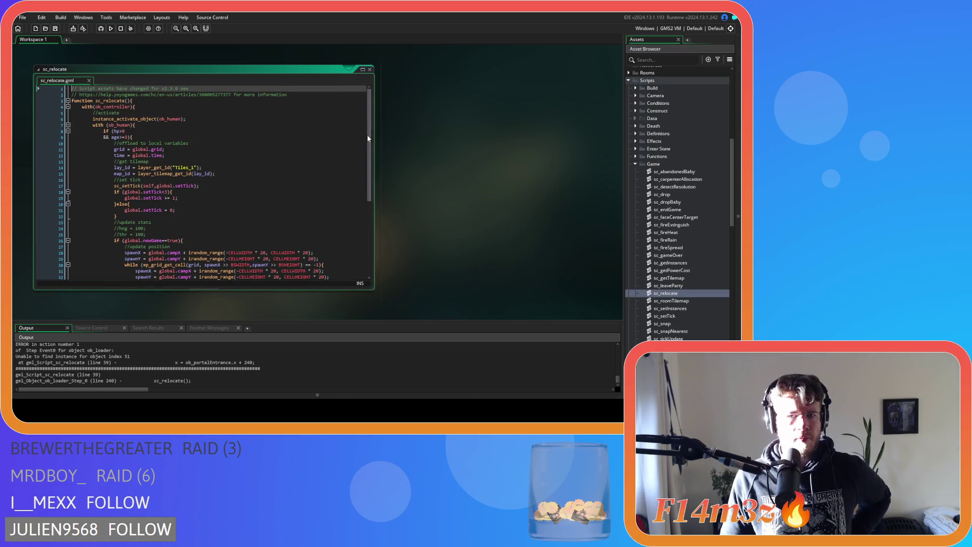
scroll(314, 209, down, 5)
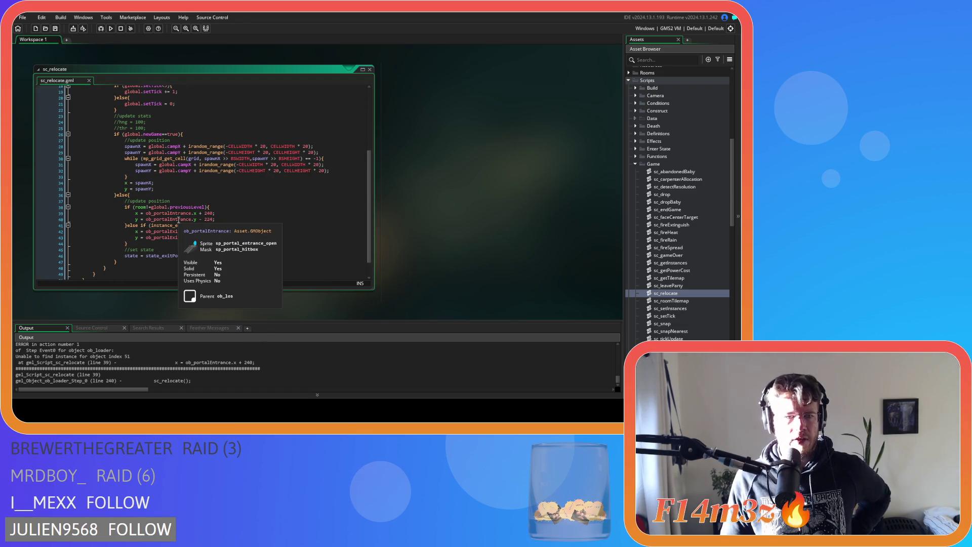
click(248, 199)
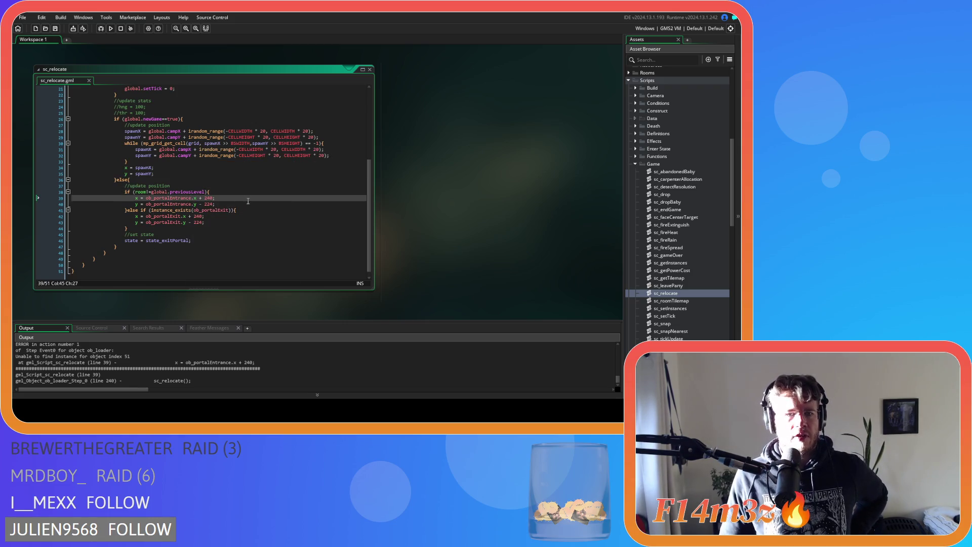
scroll(248, 201, up, 3)
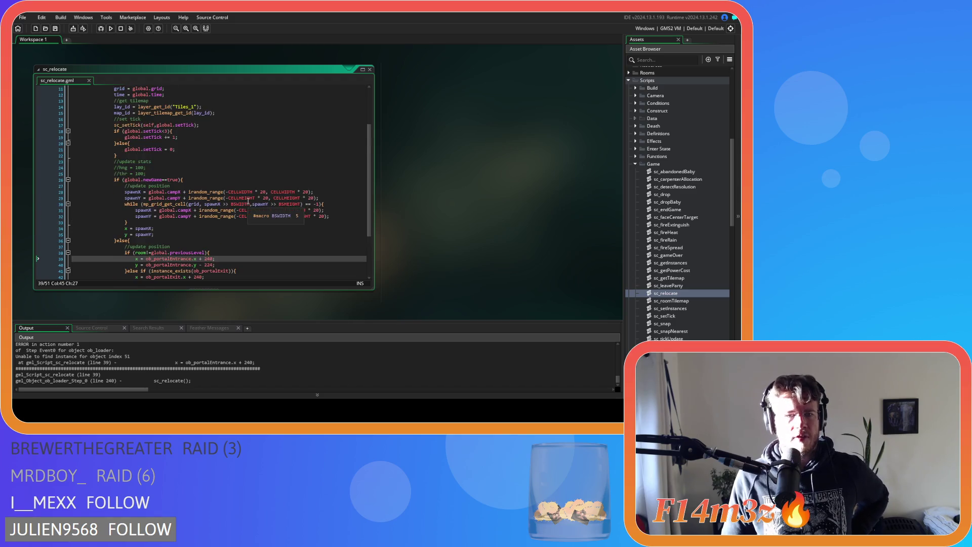
scroll(248, 202, down, 1)
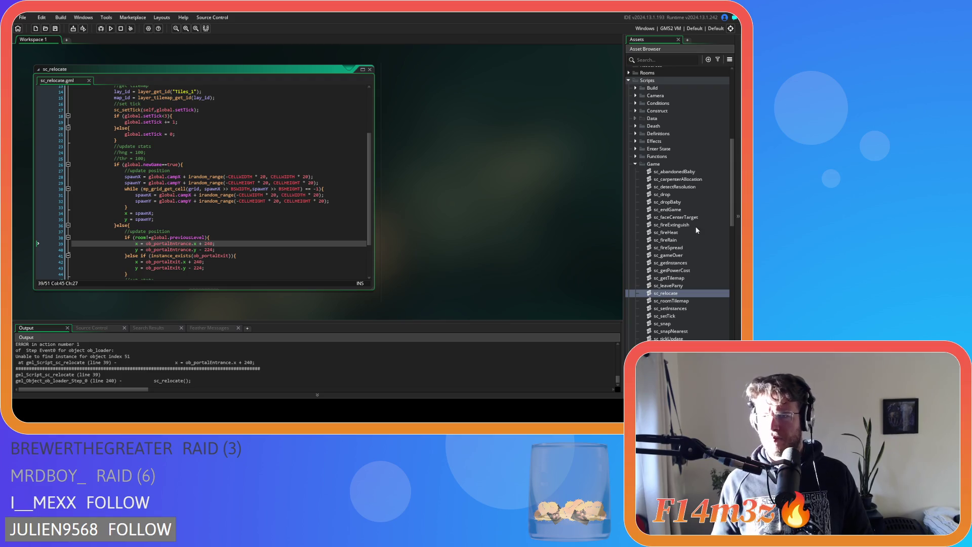
scroll(666, 192, up, 8)
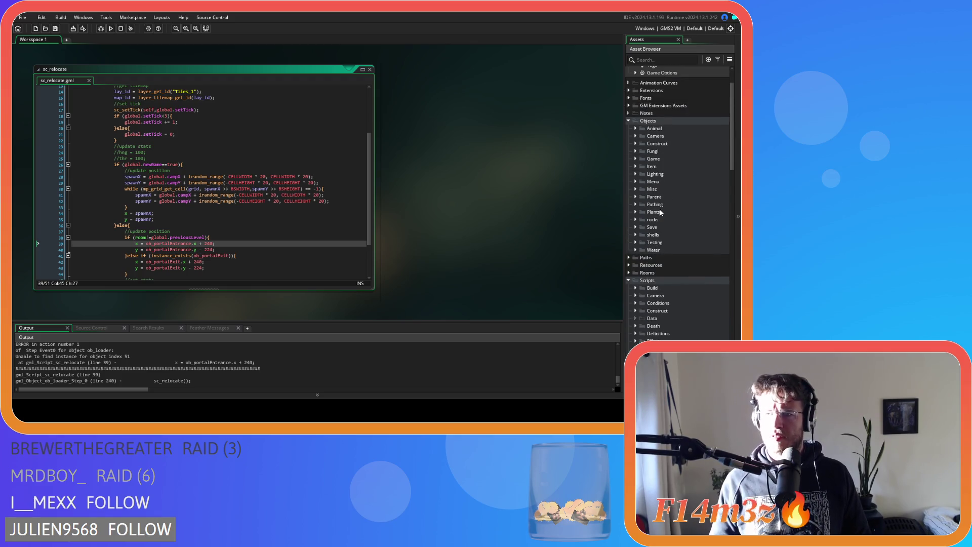
scroll(660, 213, down, 8)
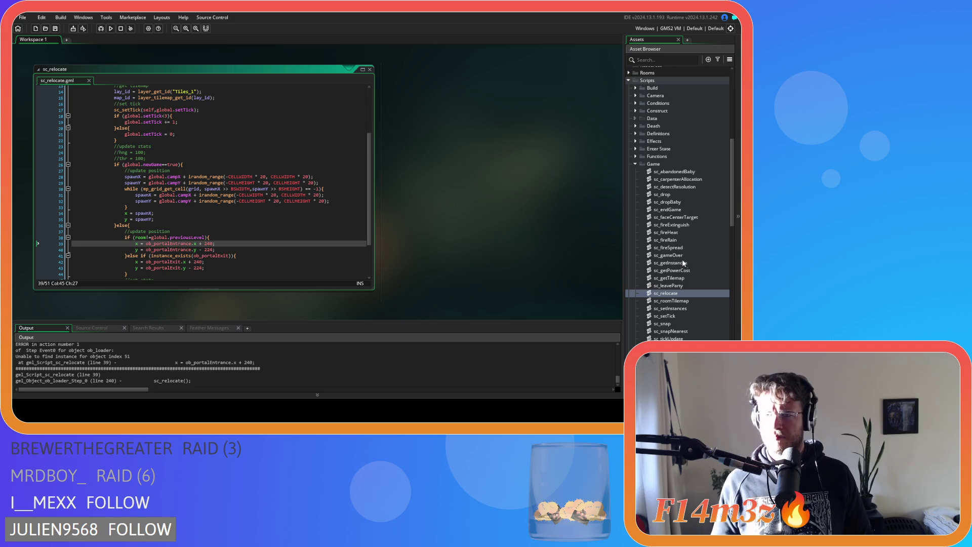
In sc_getInstances, move savePortalExit and savePortalEntrance to right after saveWaypoint and save
double_click(672, 262)
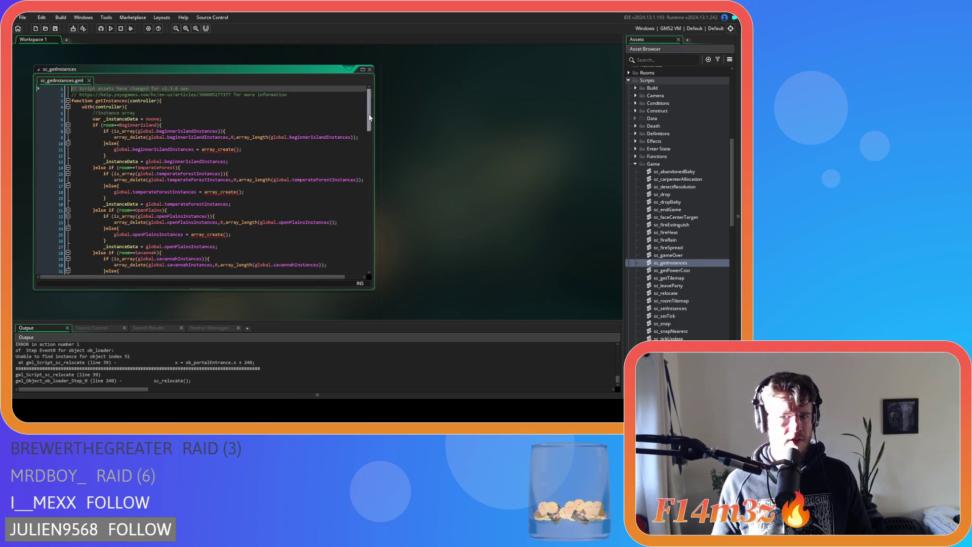
drag(370, 117, 361, 278)
drag(191, 247, 165, 242)
key(Delete)
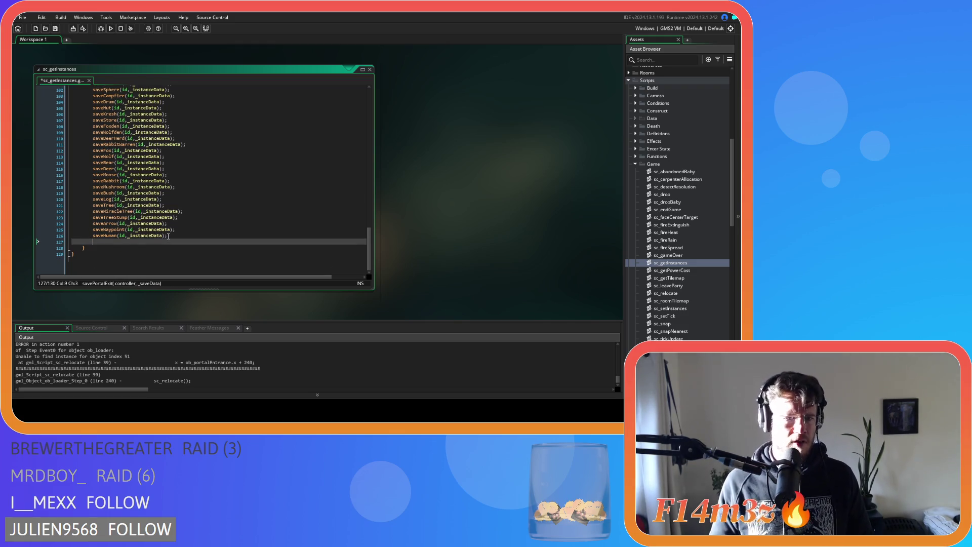
click(191, 240)
key(Return)
text(savePortalExit(id,_instanceData); 		savePortalEntrance(id,_instanceData);)
key(ctrl+s)
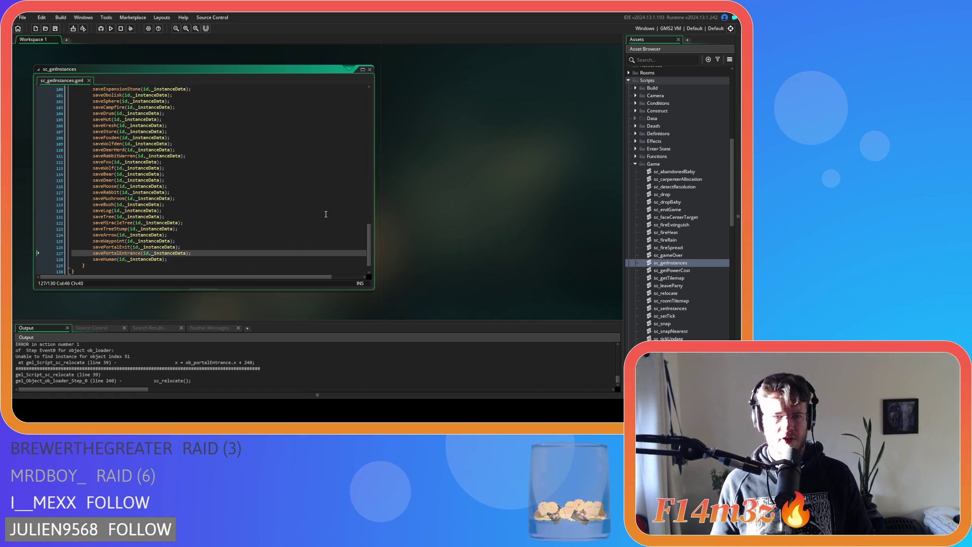
Open the ob_save object from the Save objects folder
scroll(645, 205, up, 8)
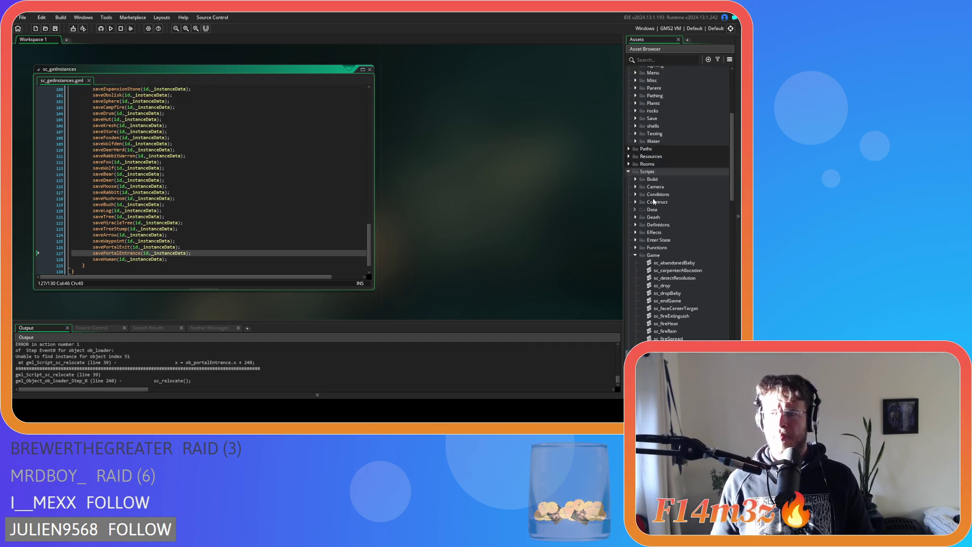
scroll(646, 205, up, 2)
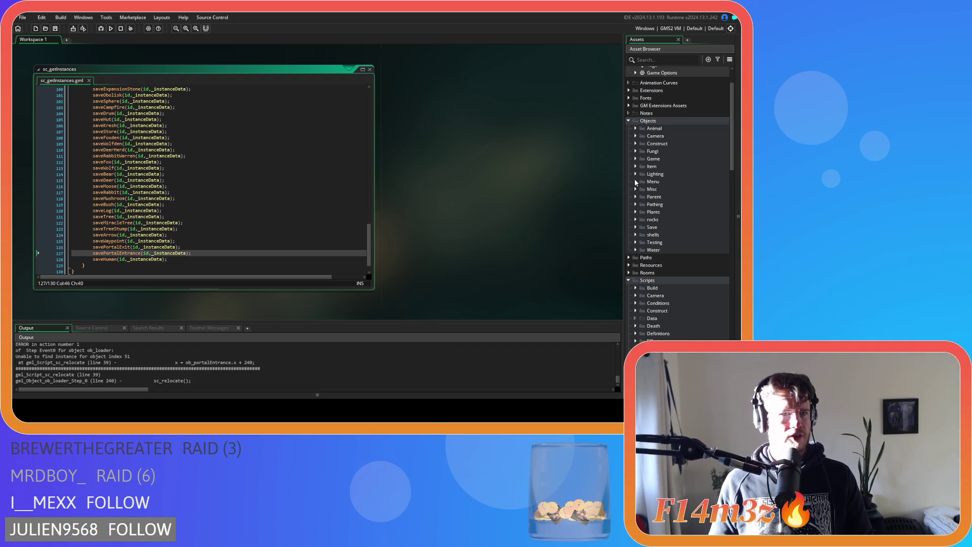
click(635, 227)
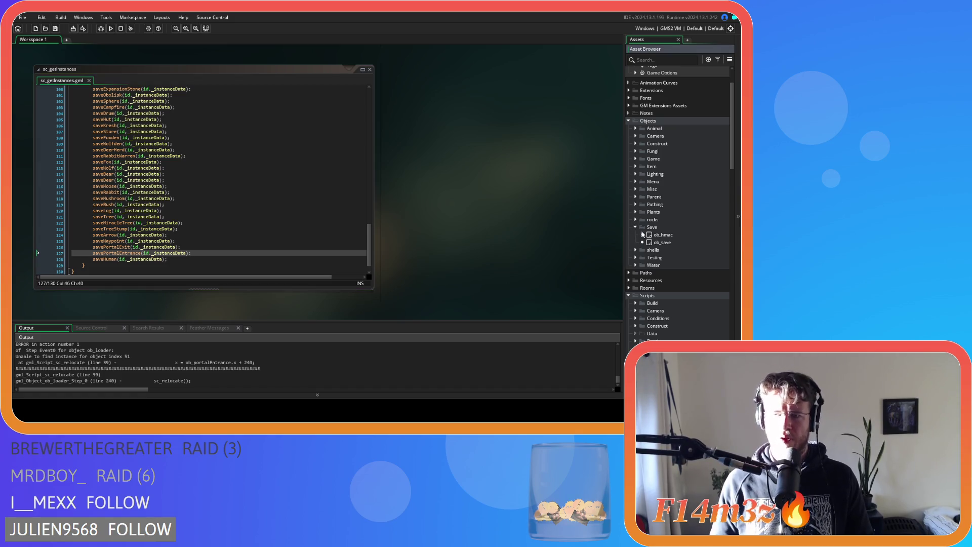
double_click(662, 242)
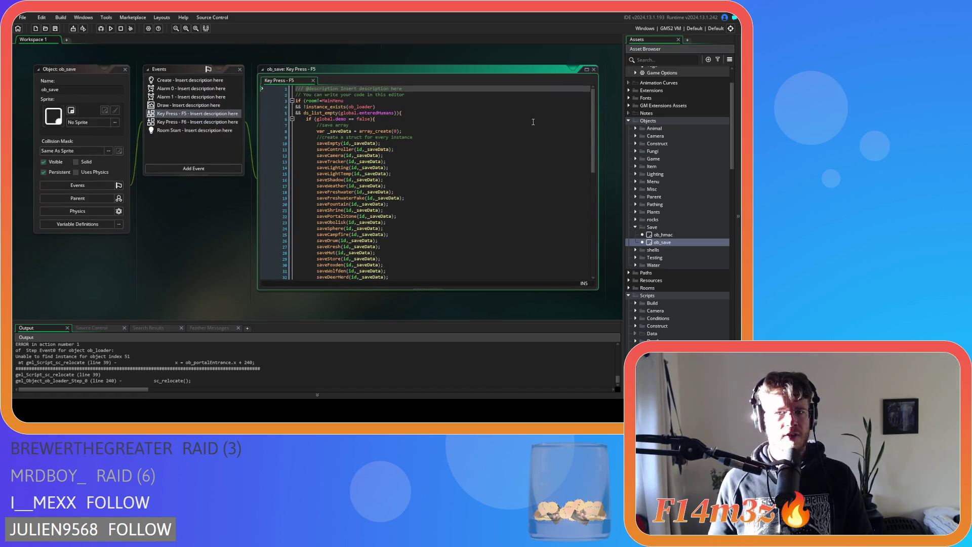
Move ob_save's F5 savePortalExit/Entrance lines after saveWaypoint, then save and run the game
scroll(595, 133, down, 10)
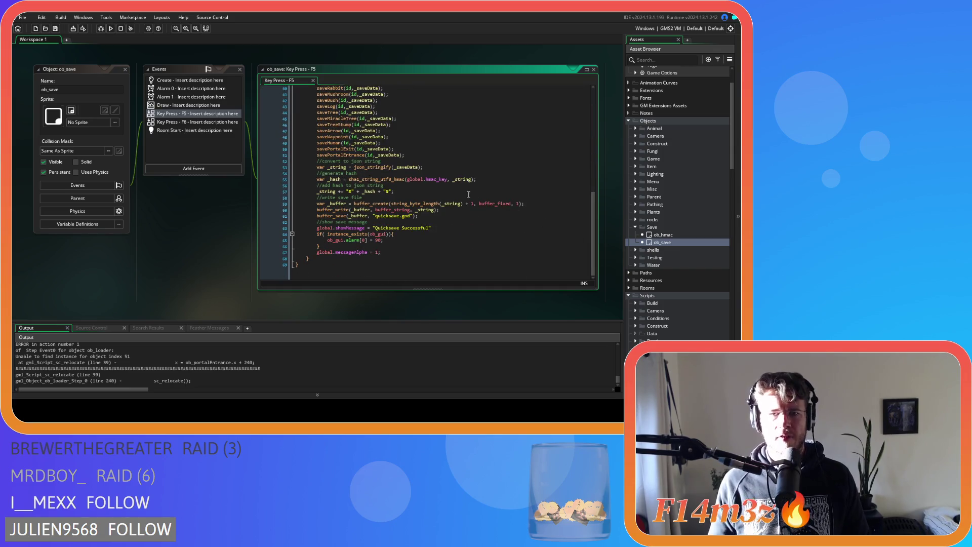
drag(405, 201, 318, 195)
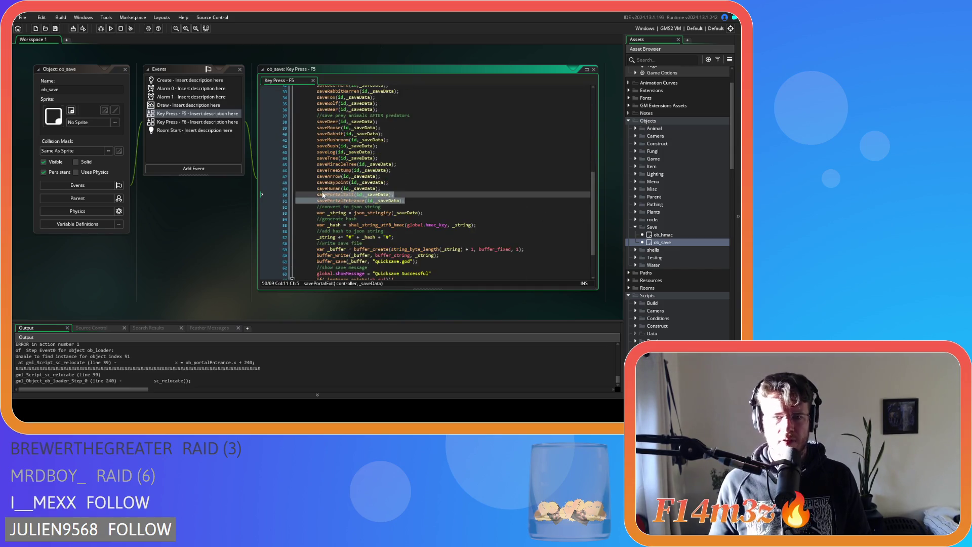
key(BackSpace)
key(BackSpace)
key(BackSpace)
key(BackSpace)
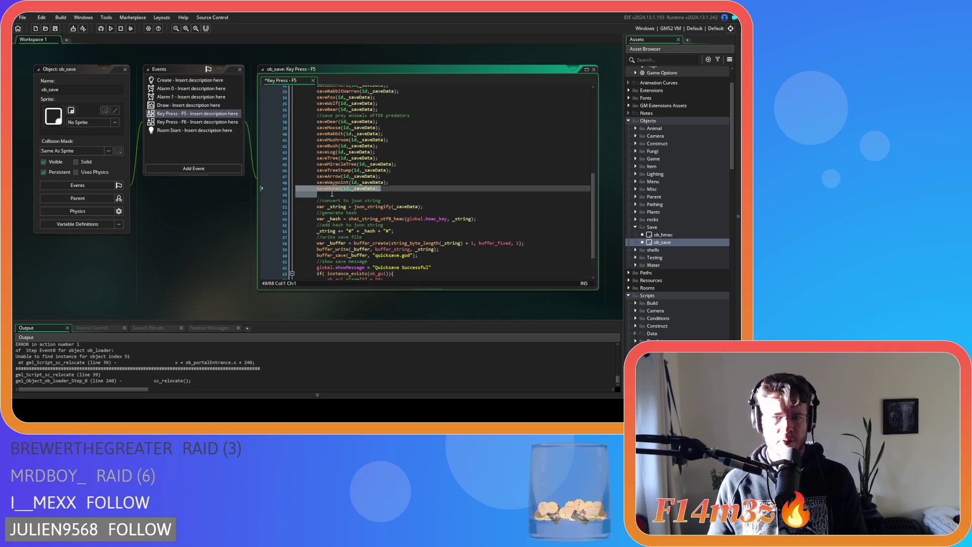
click(393, 181)
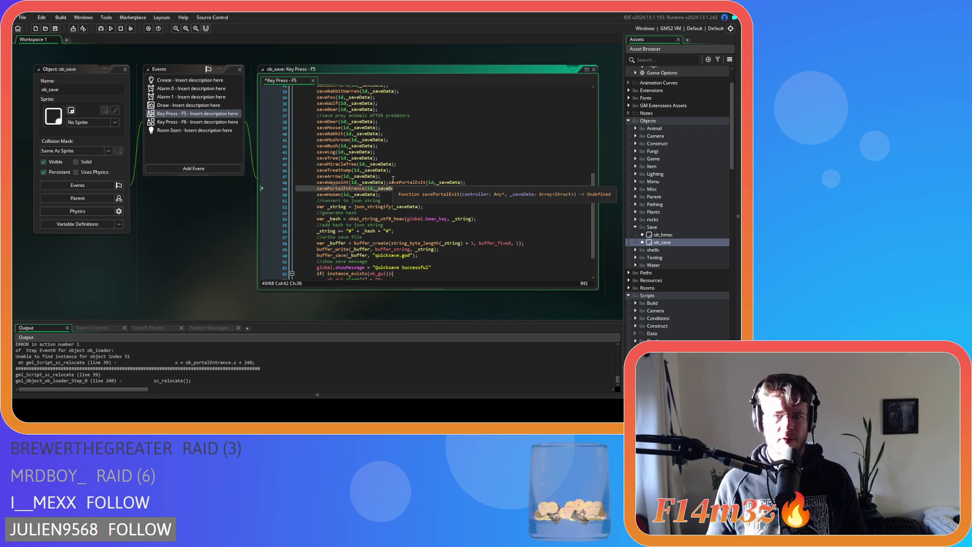
text(savePortalExit(id,_saveData); 		savePortalEntrance(id,_saveData);)
key(F5)
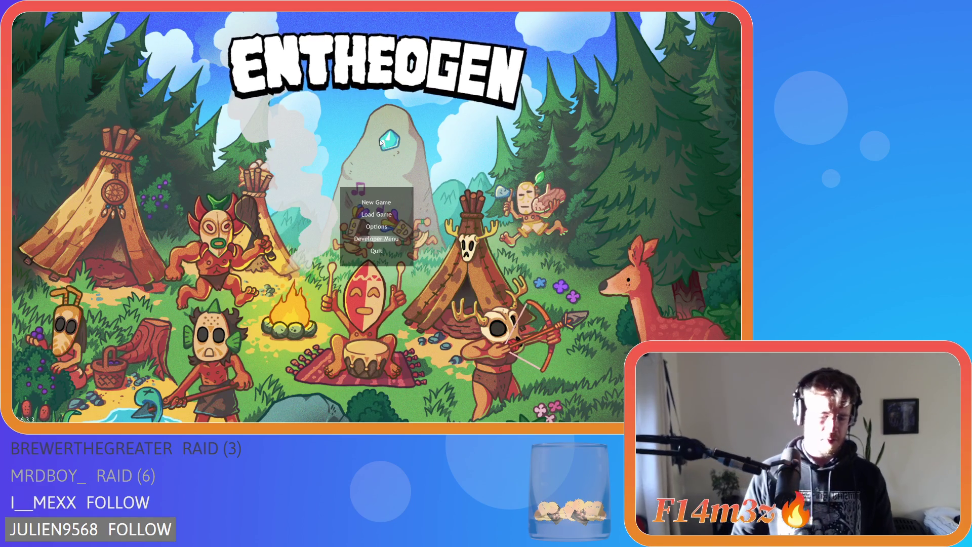
Start a game from Entheogen's title menu and wait for the Temperate Forest to load
click(391, 239)
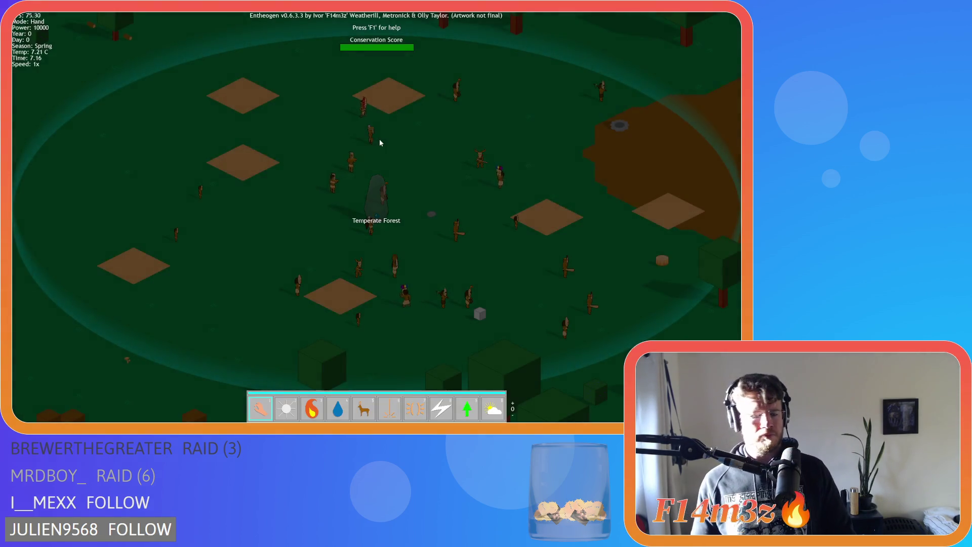
Decline advancing to the next level, then view a member's tribe details and close the overview
scroll(381, 142, down, 5)
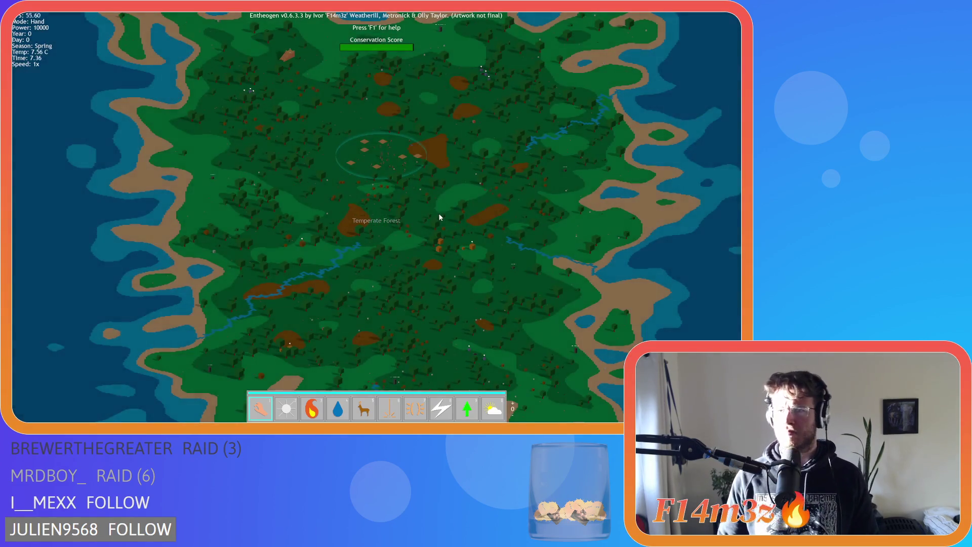
click(289, 104)
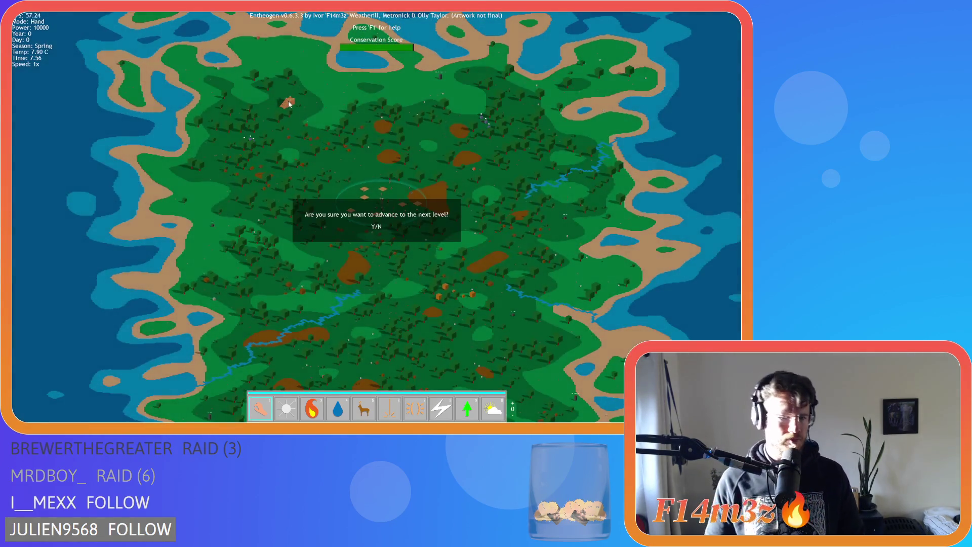
key(n)
scroll(347, 182, up, 5)
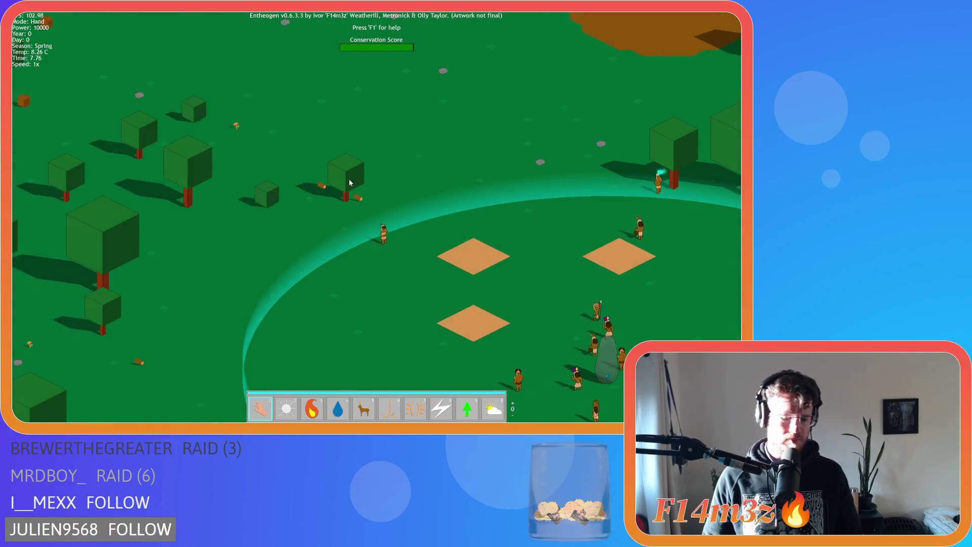
click(317, 197)
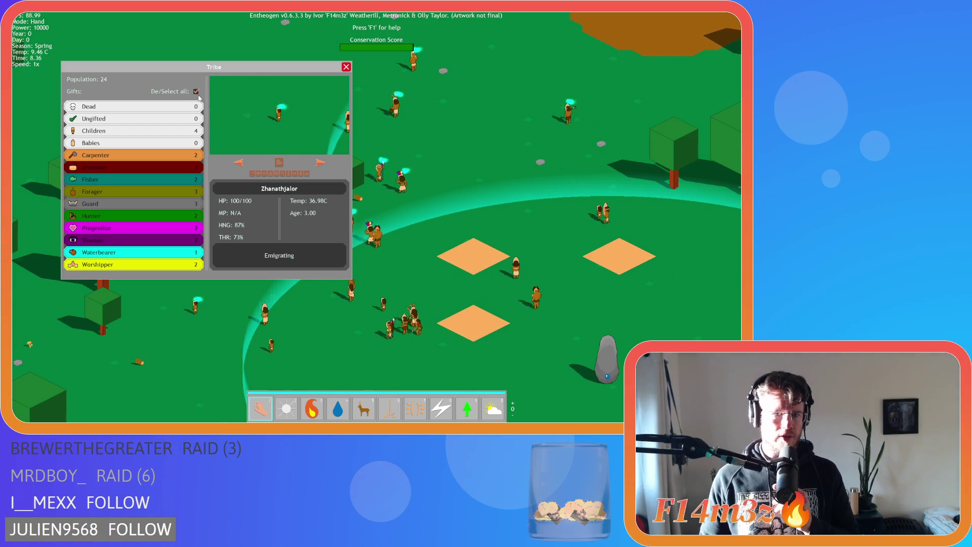
click(346, 67)
Follow the tribe past the lake and zoom in on the orange portal temple staircase
scroll(342, 117, down, 10)
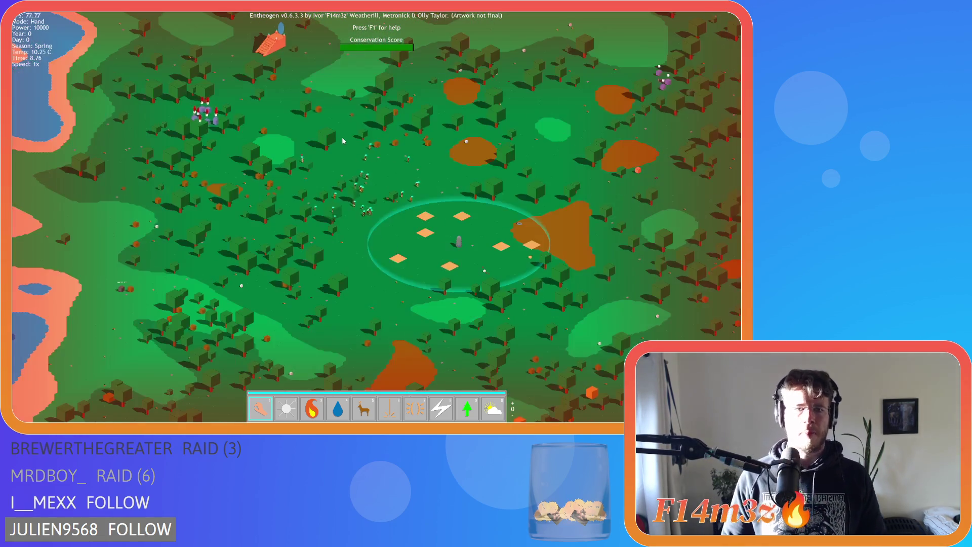
scroll(343, 140, up, 5)
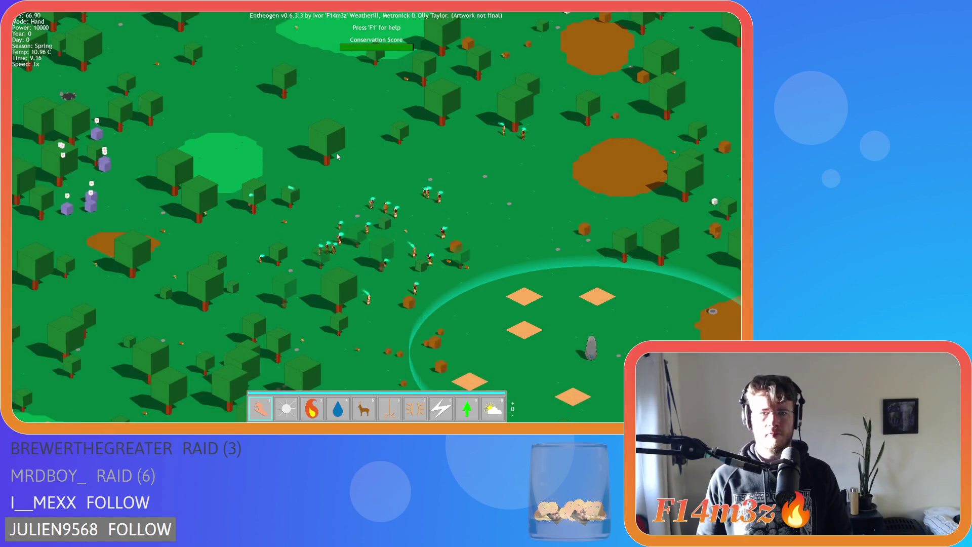
key(a)
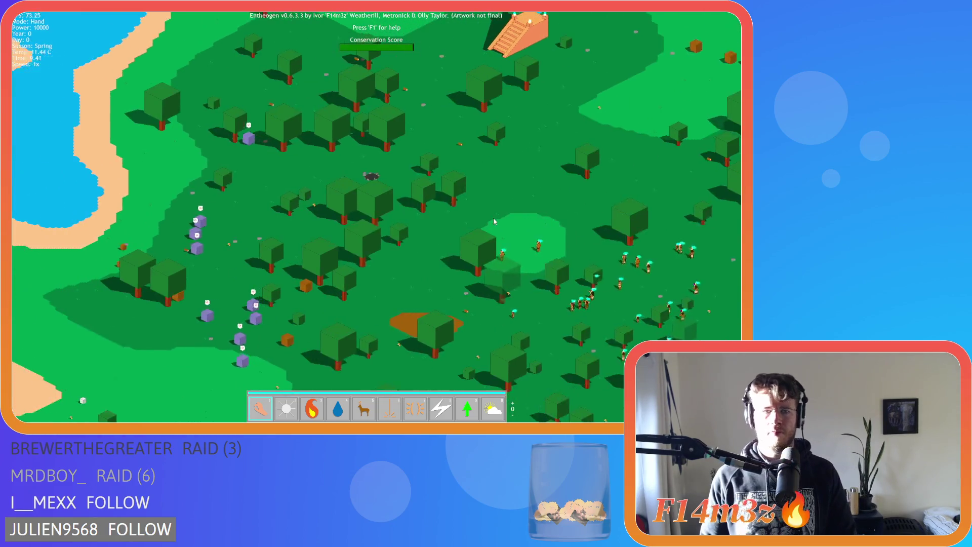
key(w)
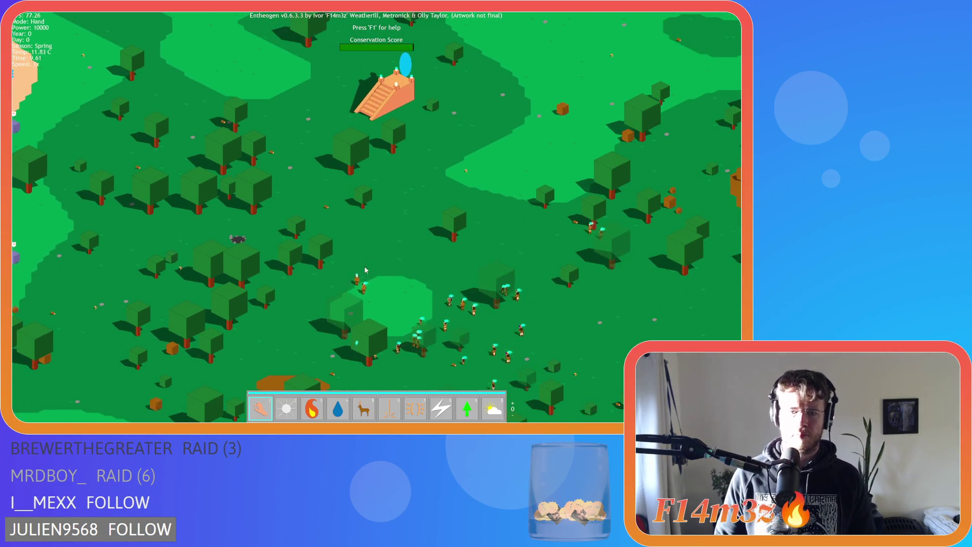
key(s)
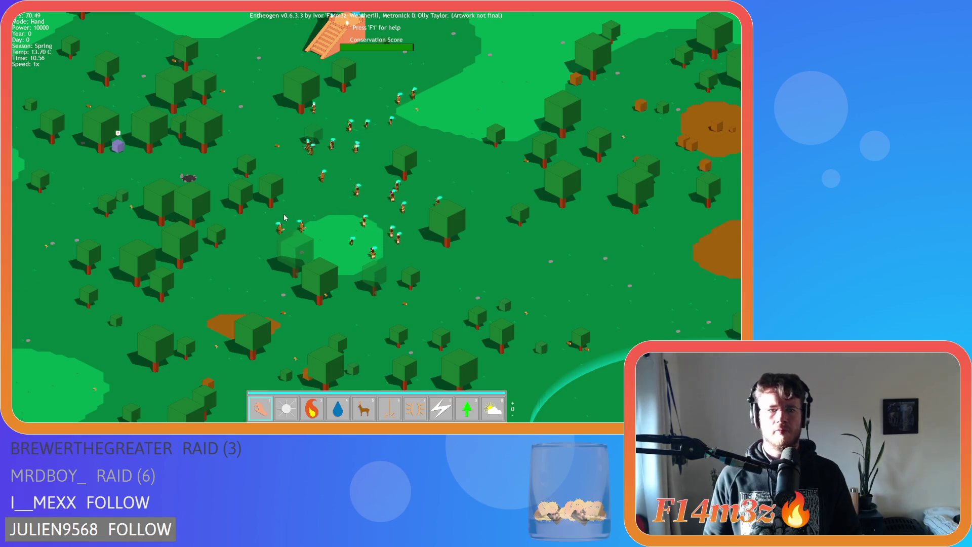
mouse_move(319, 225)
mouse_down()
mouse_move(458, 160)
mouse_move(441, 242)
mouse_up()
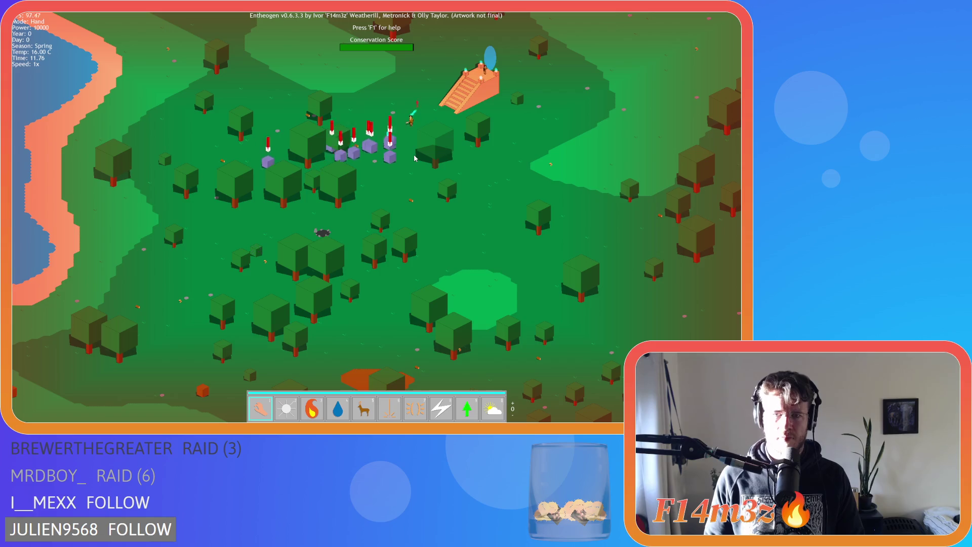
scroll(414, 160, up, 3)
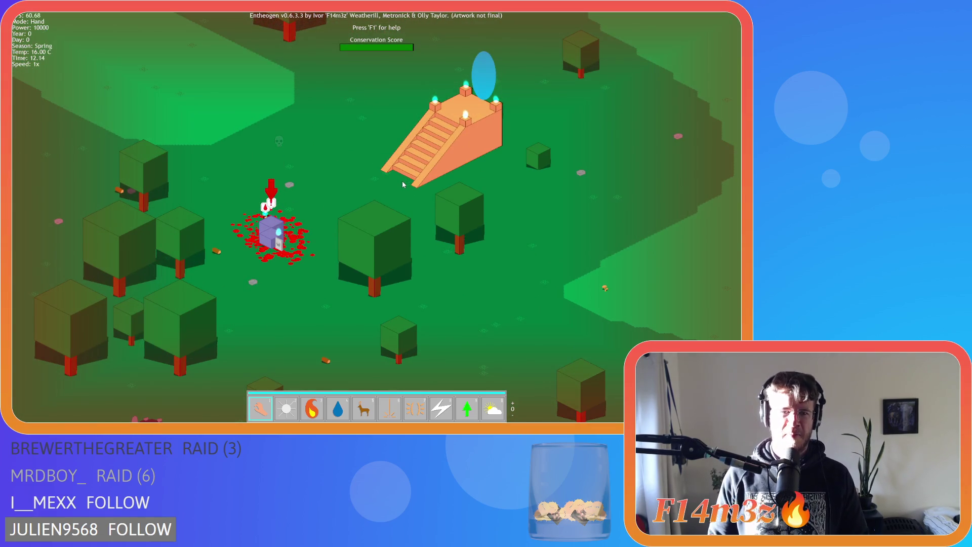
Load the next level through the portal with R and wait for the grassland world
key(r)
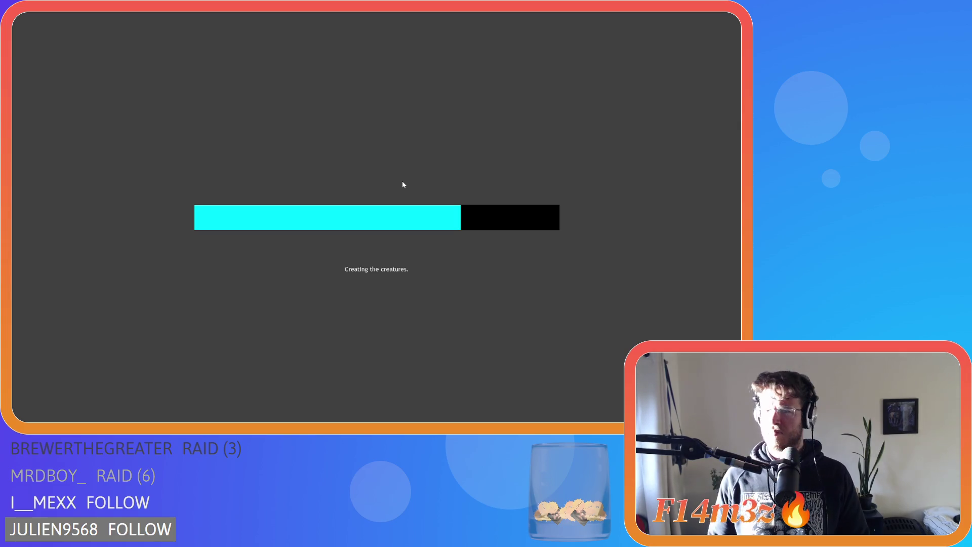
scroll(402, 181, down, 5)
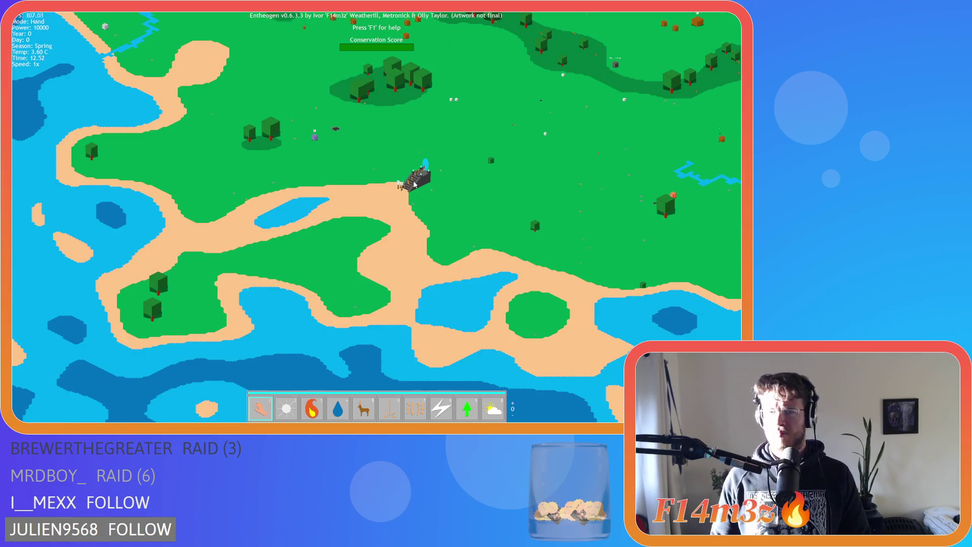
Zoom around and shift the view after villagers leaving the temple
scroll(415, 185, up, 5)
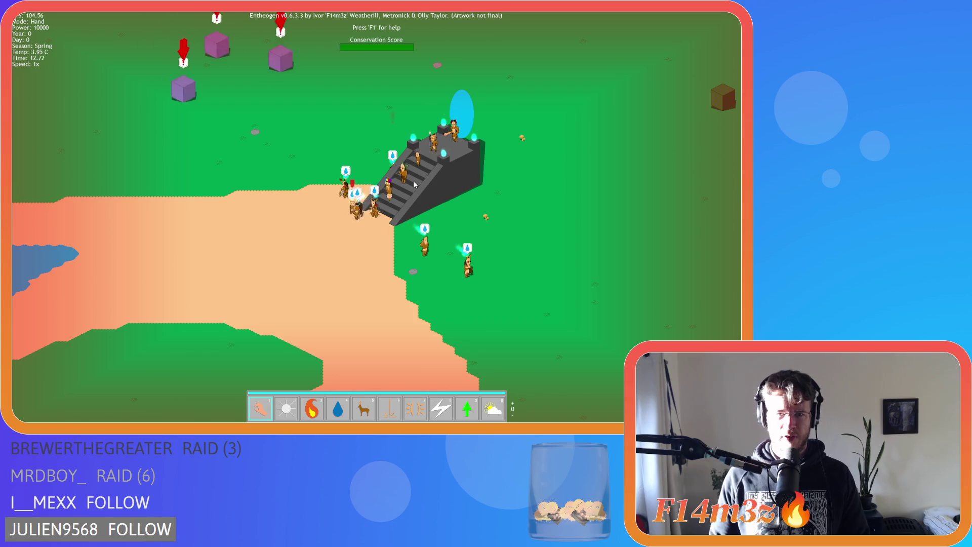
scroll(415, 185, down, 4)
scroll(459, 188, up, 4)
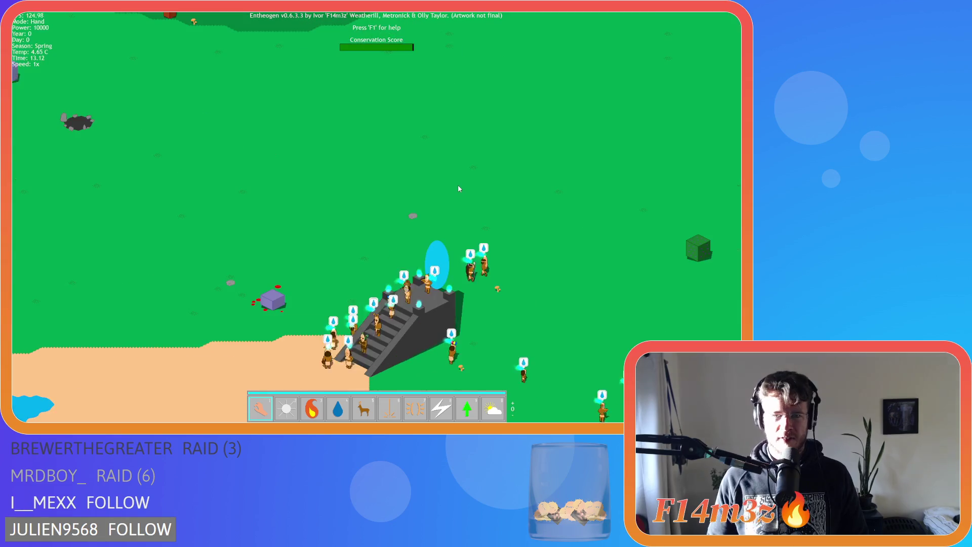
key(Escape)
key(Escape)
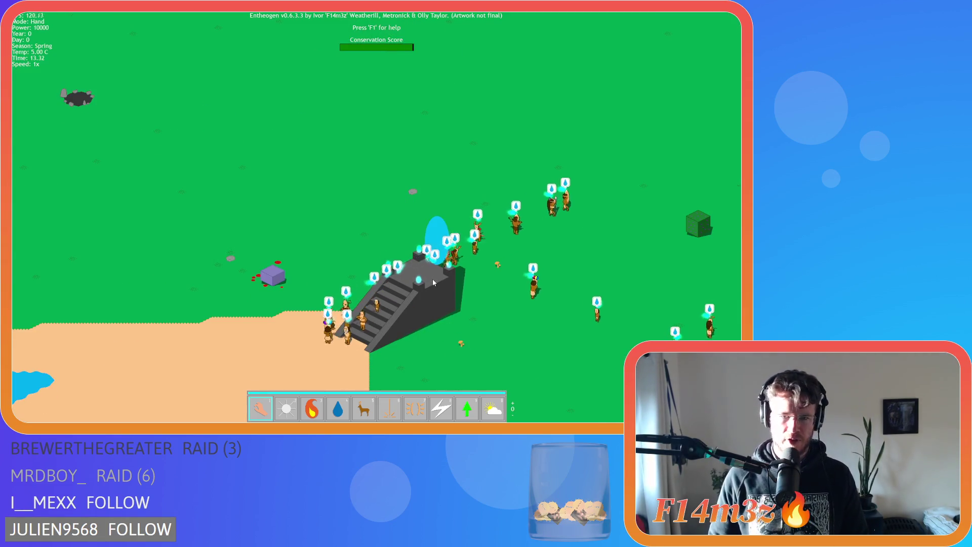
drag(434, 283, 438, 211)
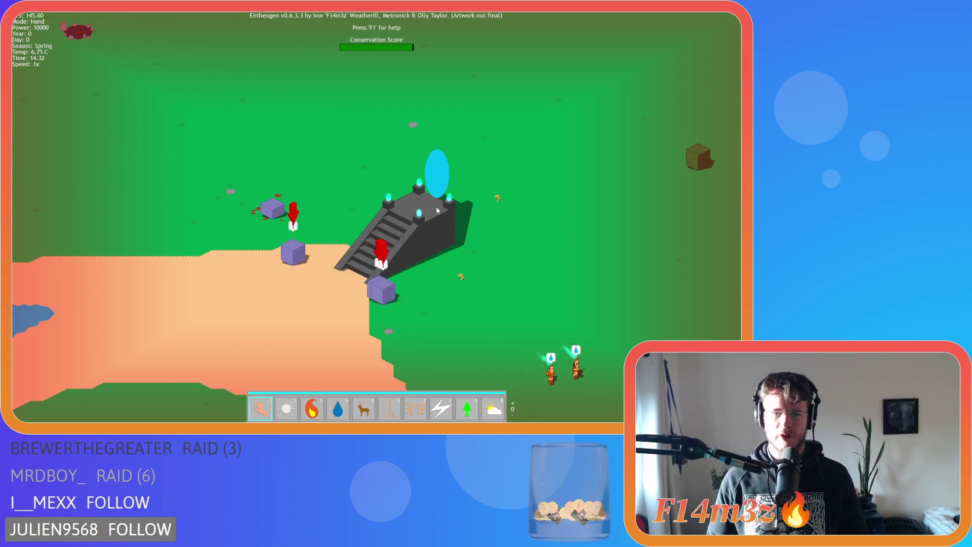
Track the villagers right and up toward the lone tree, then load the next level with R
key(d)
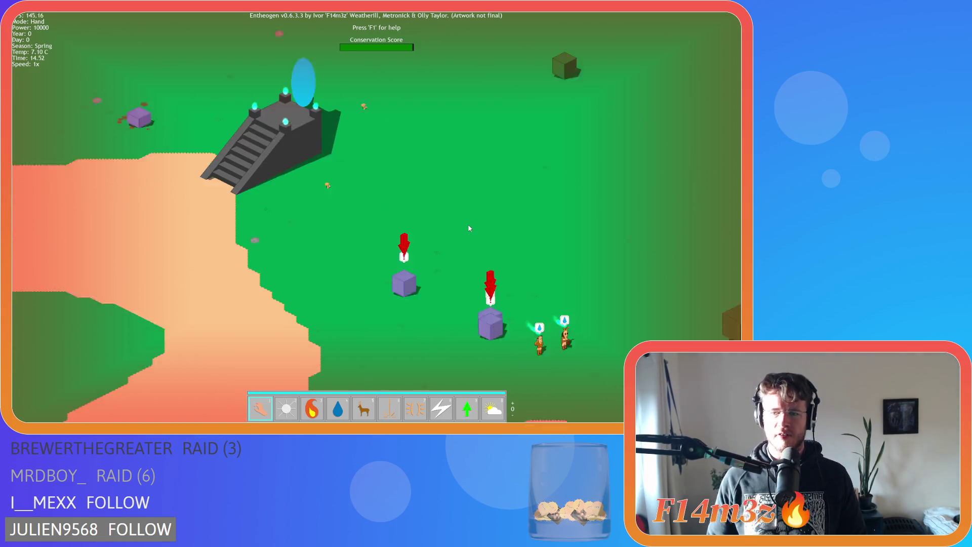
key(d)
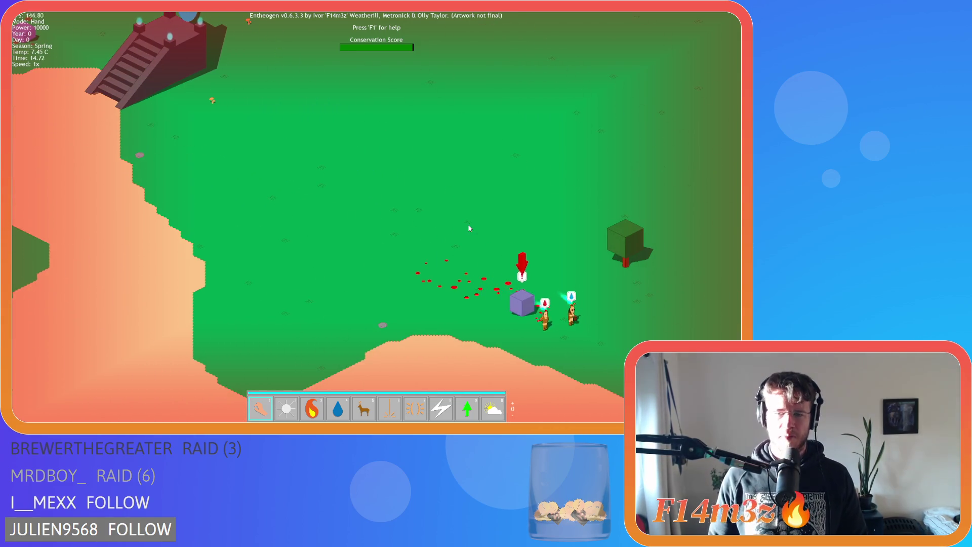
key(d)
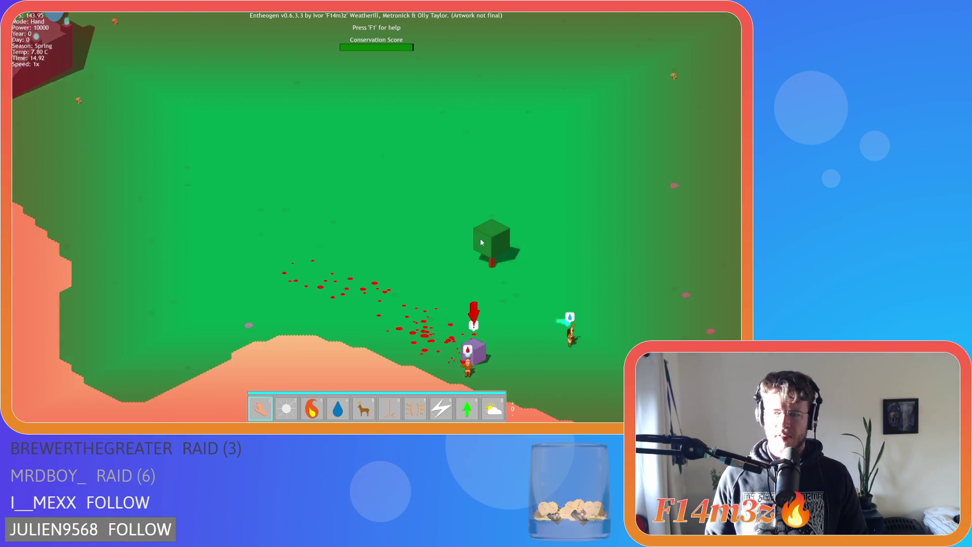
key(s)
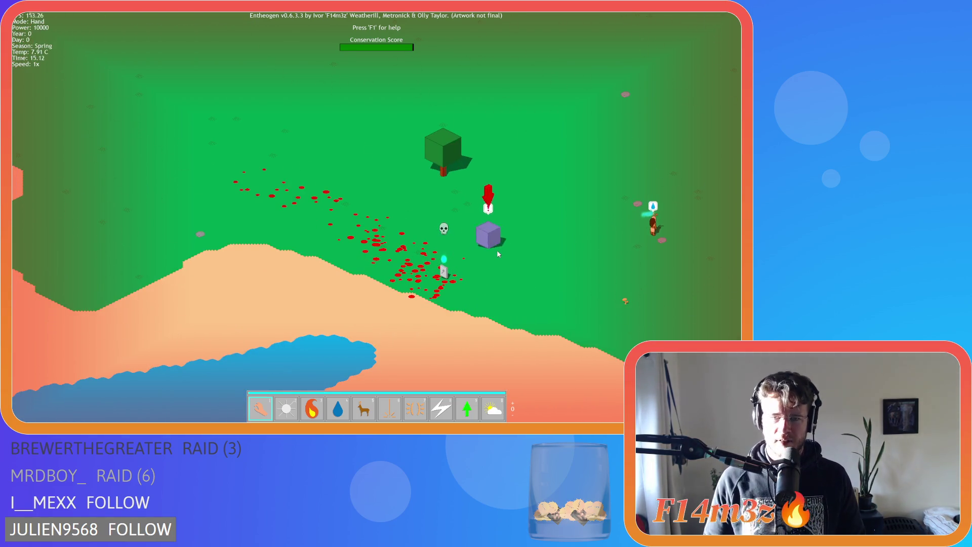
key(w)
key(d)
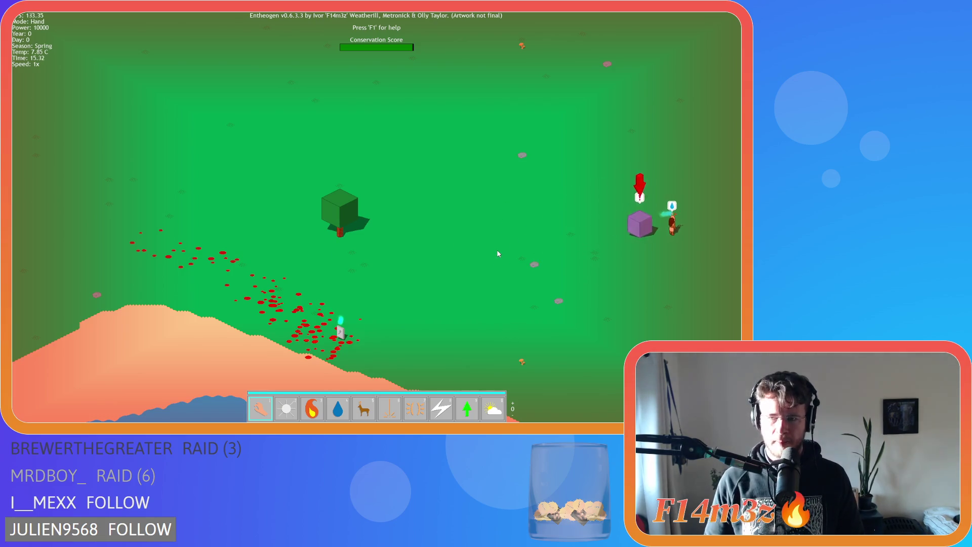
key(d)
key(d)
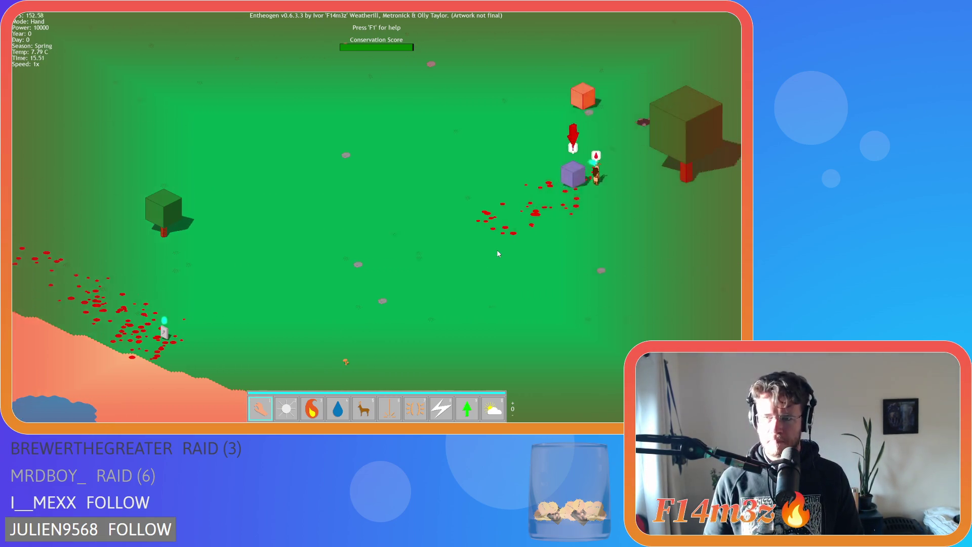
key(w)
key(d)
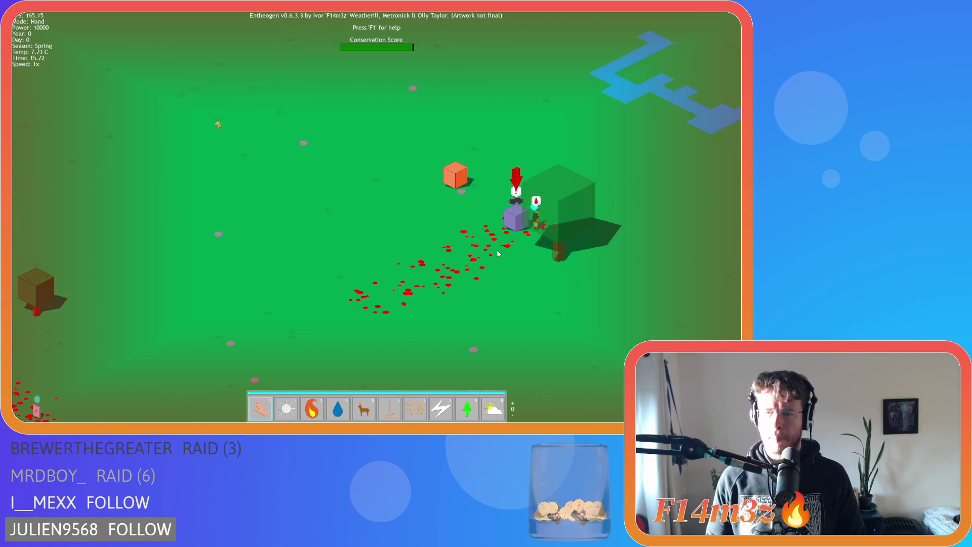
key(r)
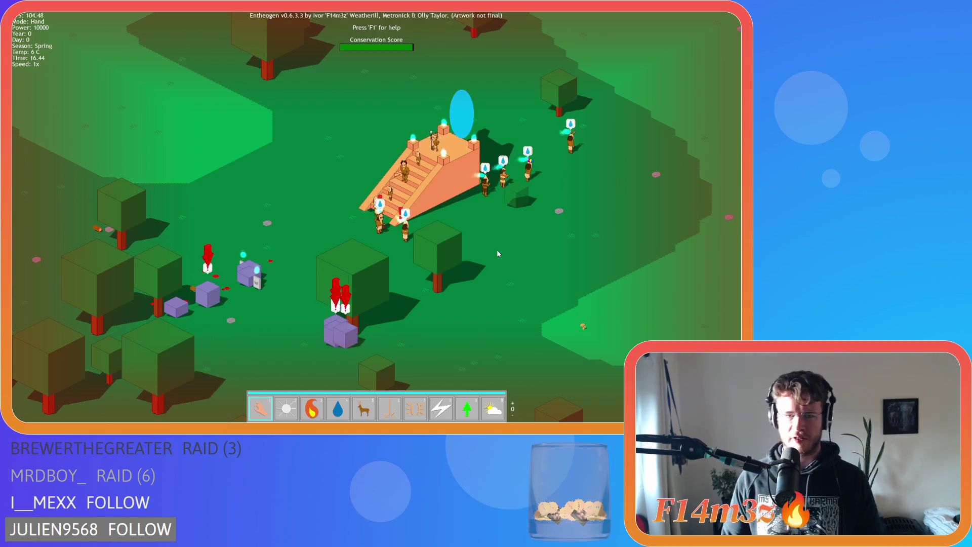
Toggle the Tribe window with T to confirm population 20 with 2 dead, then close it
key(t)
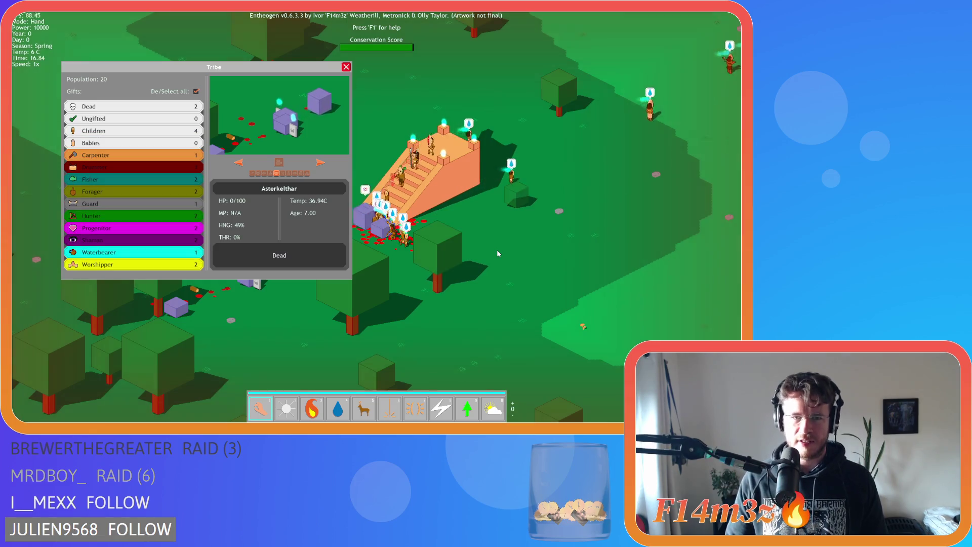
key(t)
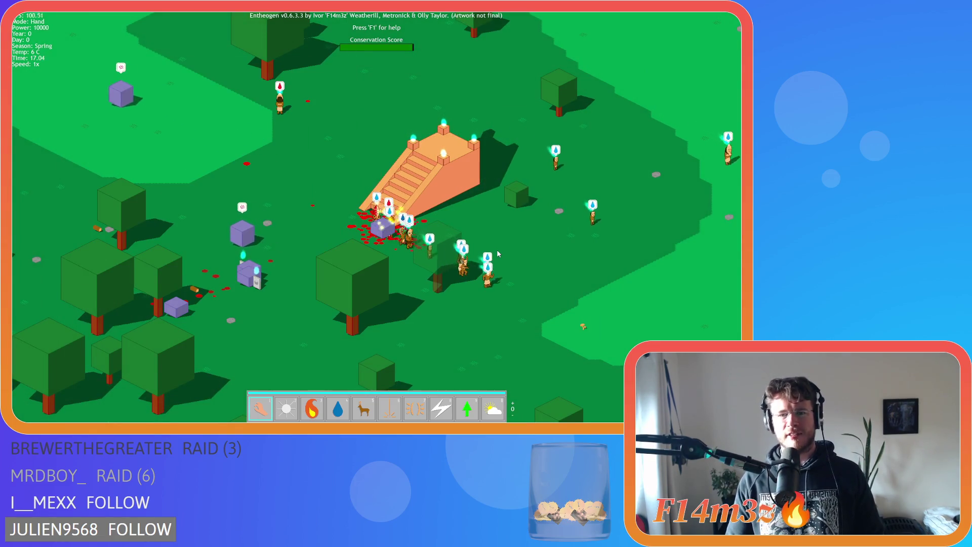
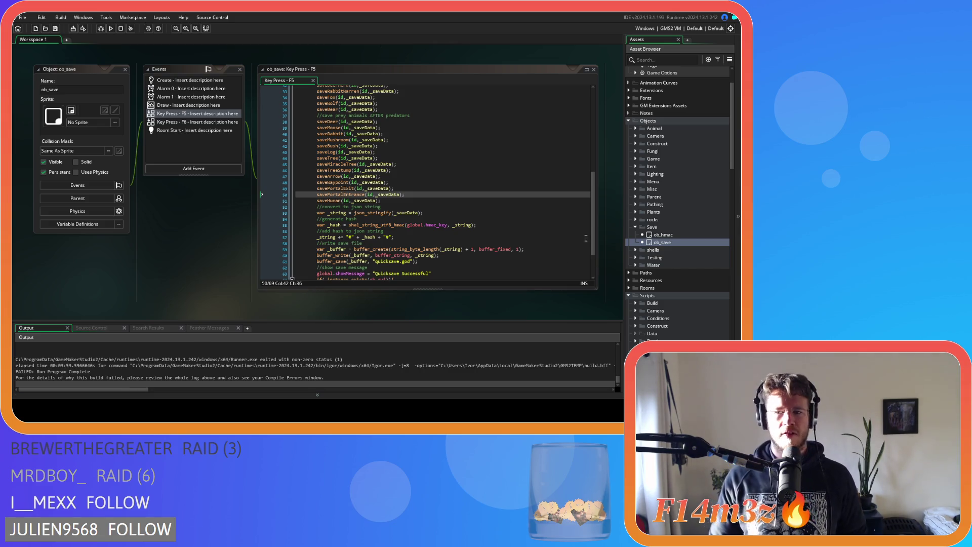
Open sc_getInstances from Scripts > Game and review its per-instance save calls, ending with saveHuman
mouse_move(590, 231)
mouse_down()
mouse_move(593, 142)
mouse_move(596, 246)
mouse_up()
scroll(710, 262, down, 10)
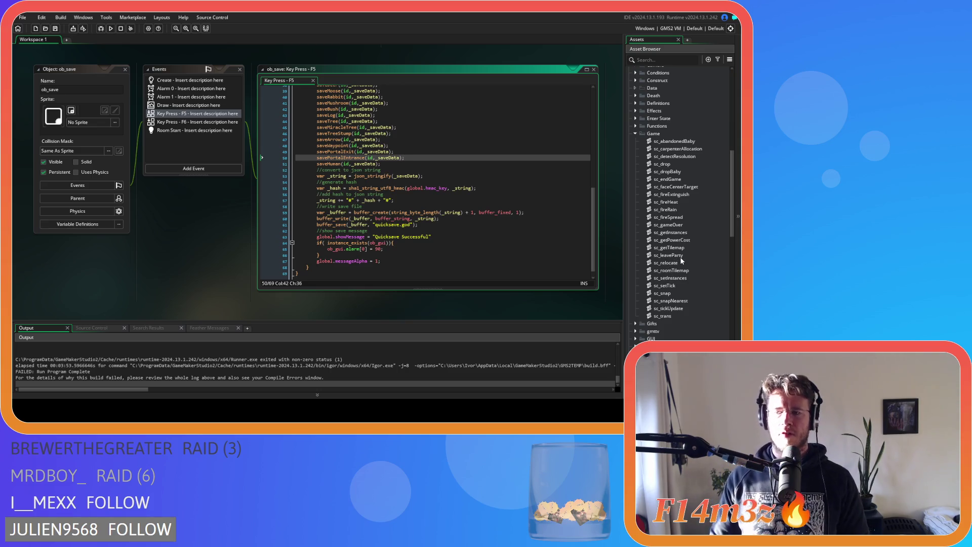
double_click(684, 230)
mouse_move(368, 230)
mouse_down()
mouse_move(375, 97)
mouse_move(372, 262)
mouse_up()
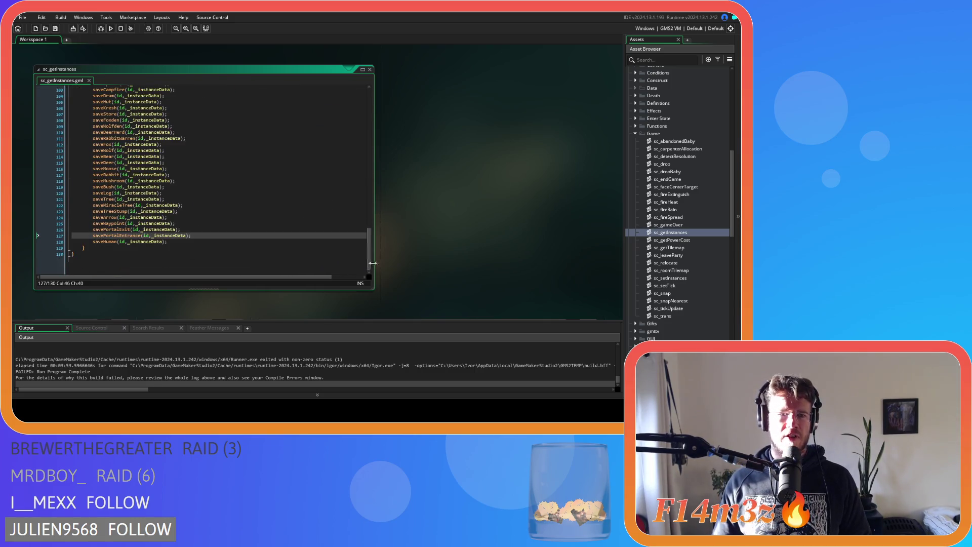
Close the sc_getInstances editor and collapse the Game scripts folder
click(369, 69)
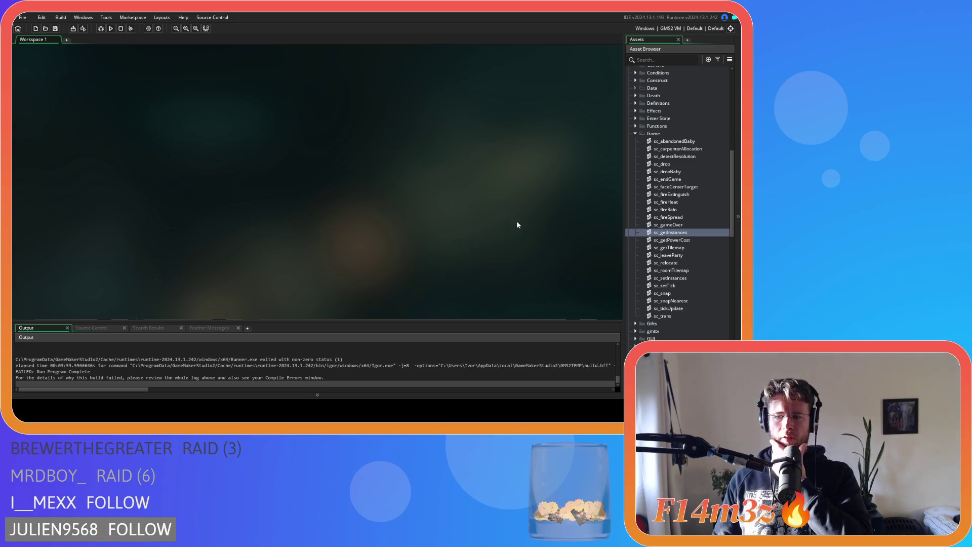
right_click(516, 225)
click(582, 262)
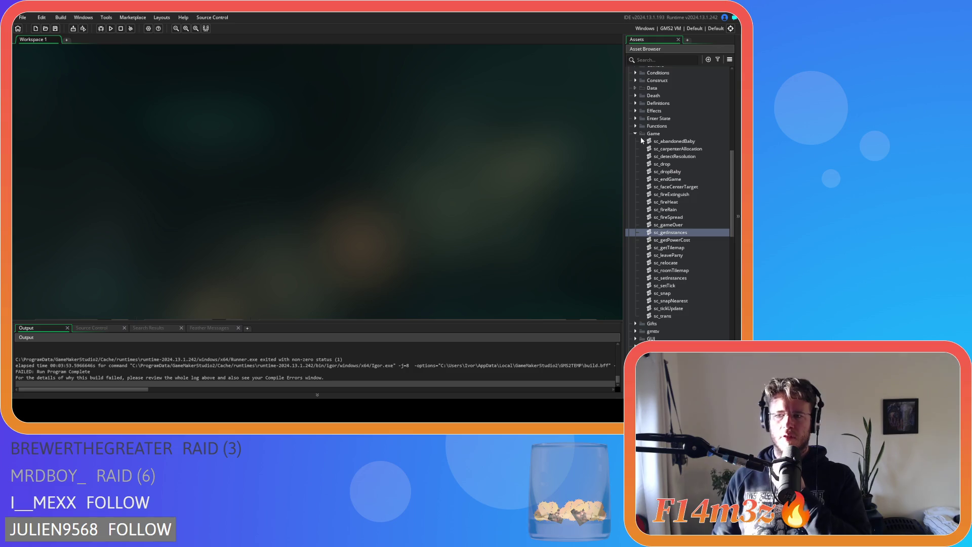
click(636, 134)
scroll(638, 228, up, 3)
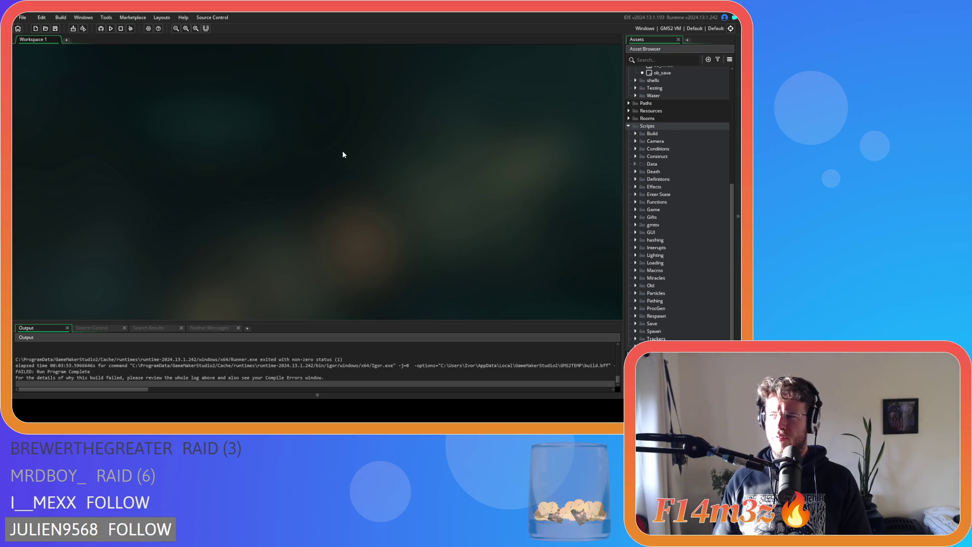
scroll(659, 167, up, 6)
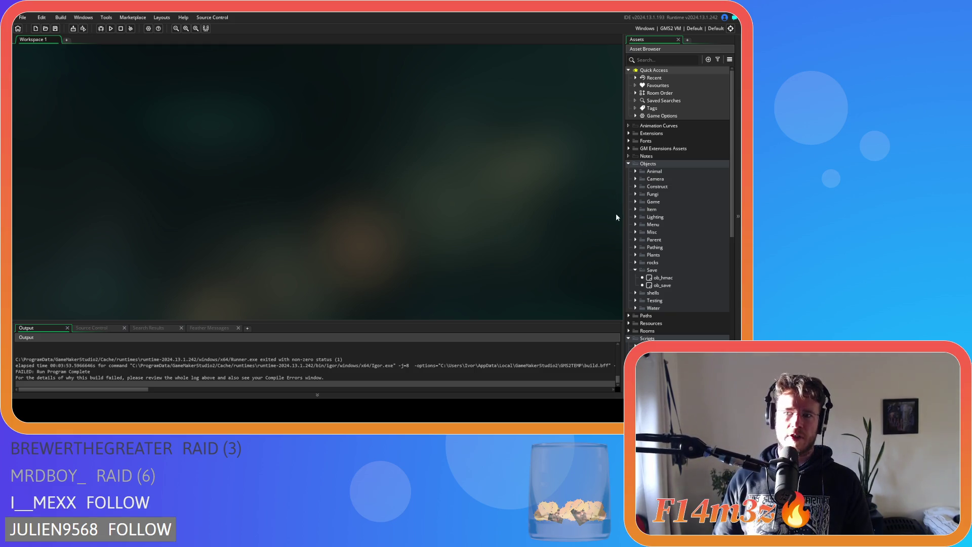
Collapse the Save and Game object folders and open sc_portal from the Construct scripts
click(635, 270)
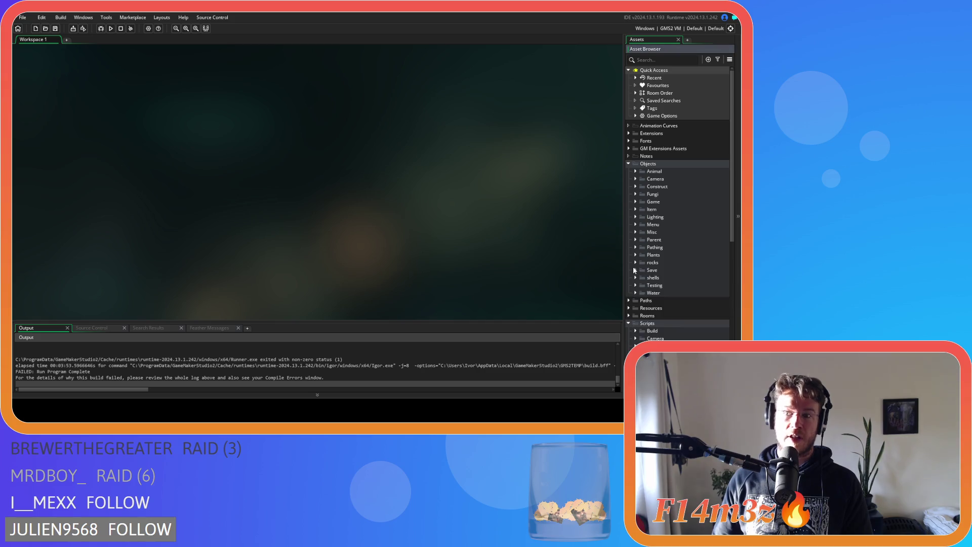
click(636, 202)
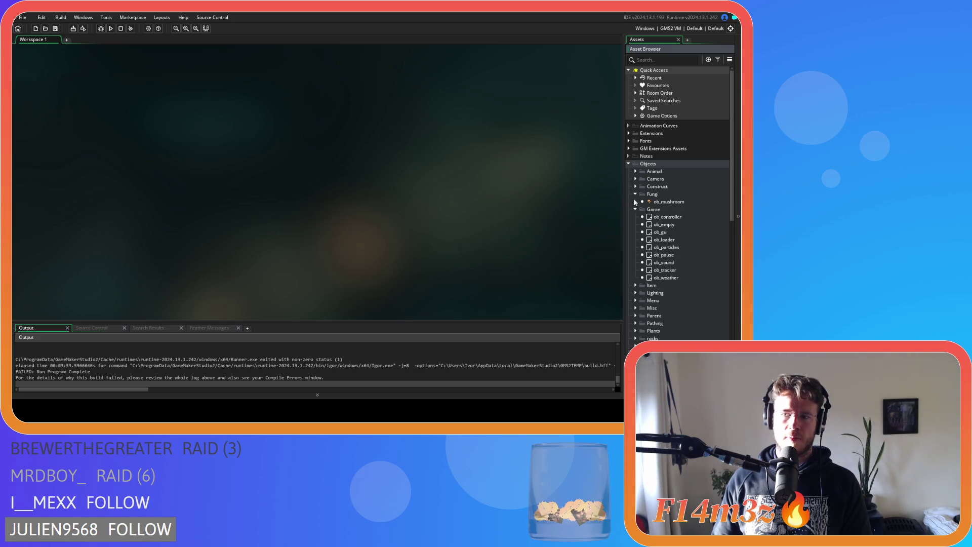
click(635, 202)
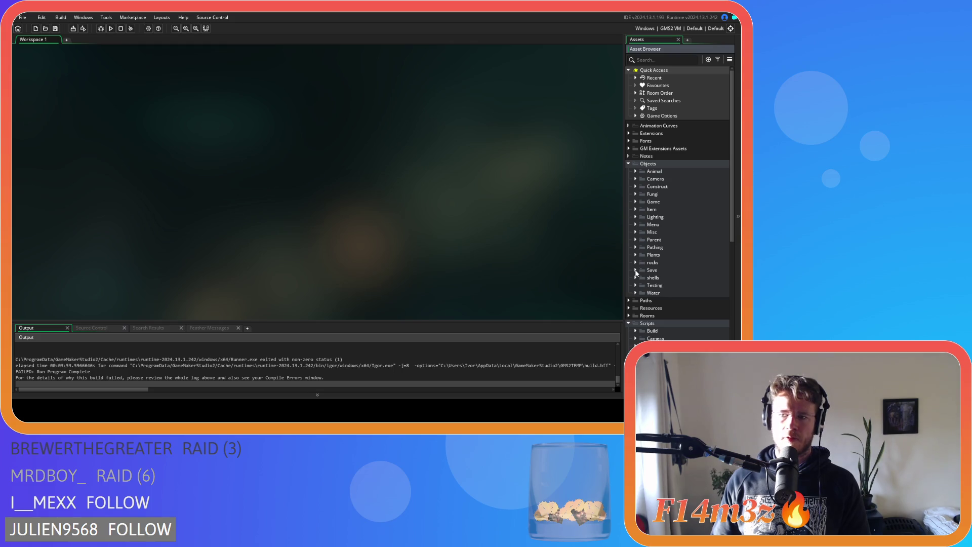
scroll(640, 223, down, 4)
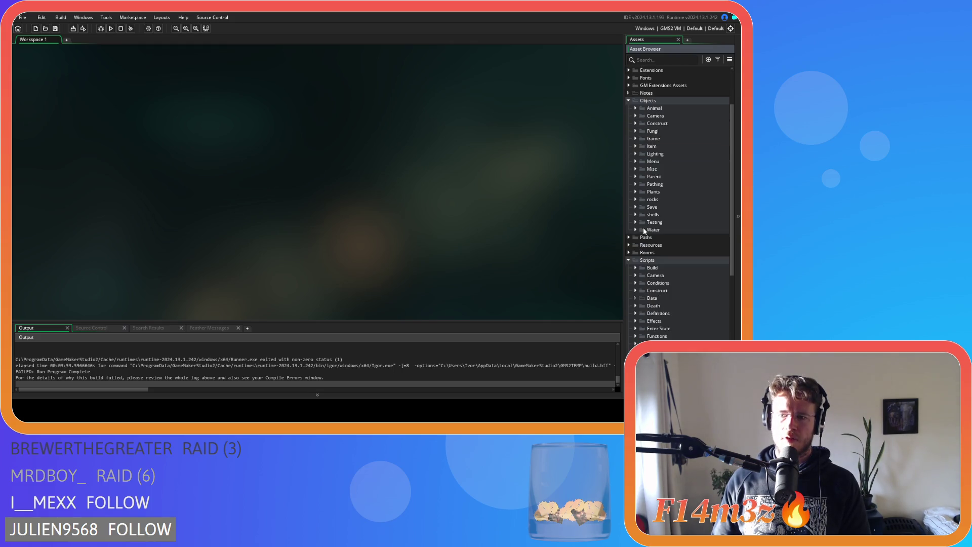
click(636, 184)
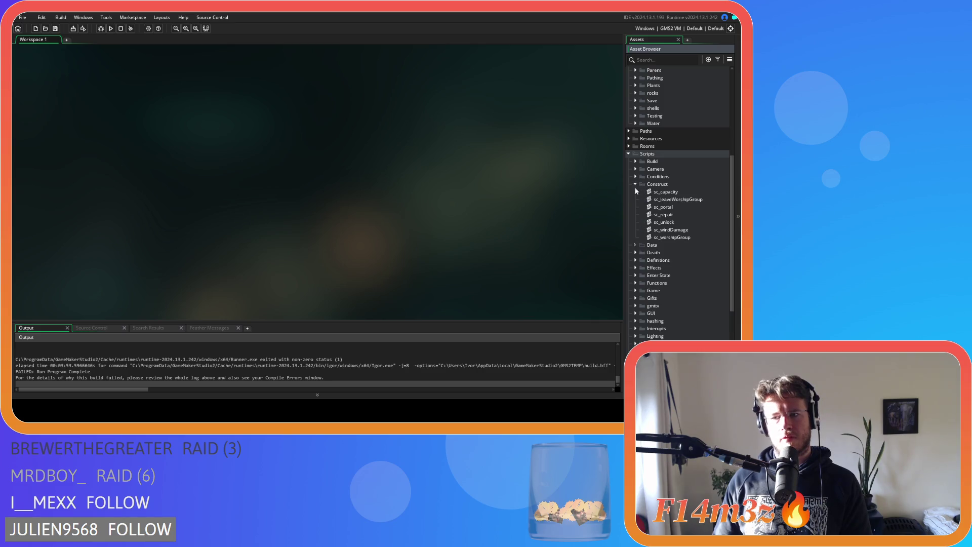
double_click(663, 207)
Go to sc_portal's harvest-list clear at line 113 and review the ob_save F5 saveHuman error in Output
mouse_move(371, 112)
mouse_down()
mouse_move(372, 178)
mouse_move(367, 169)
mouse_move(361, 178)
mouse_up()
click(219, 145)
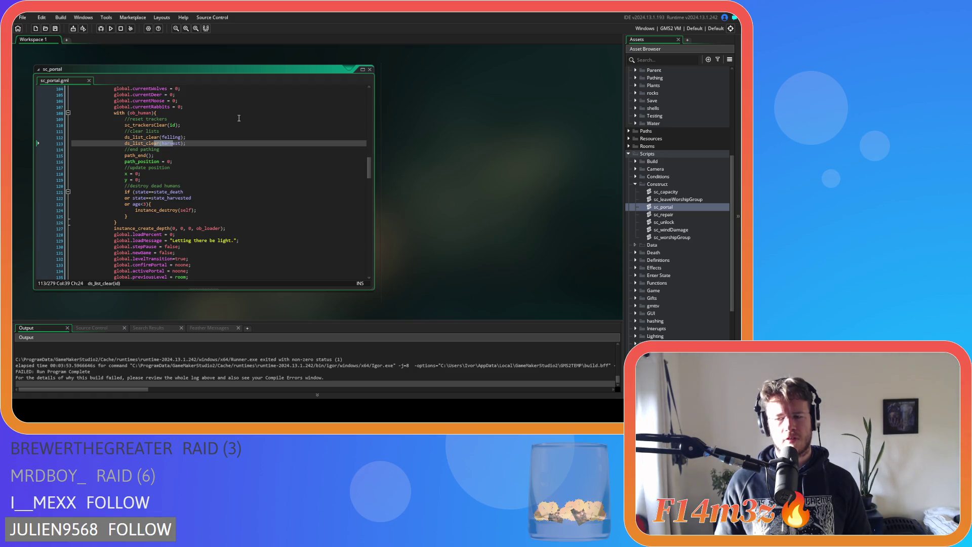
scroll(231, 378, up, 5)
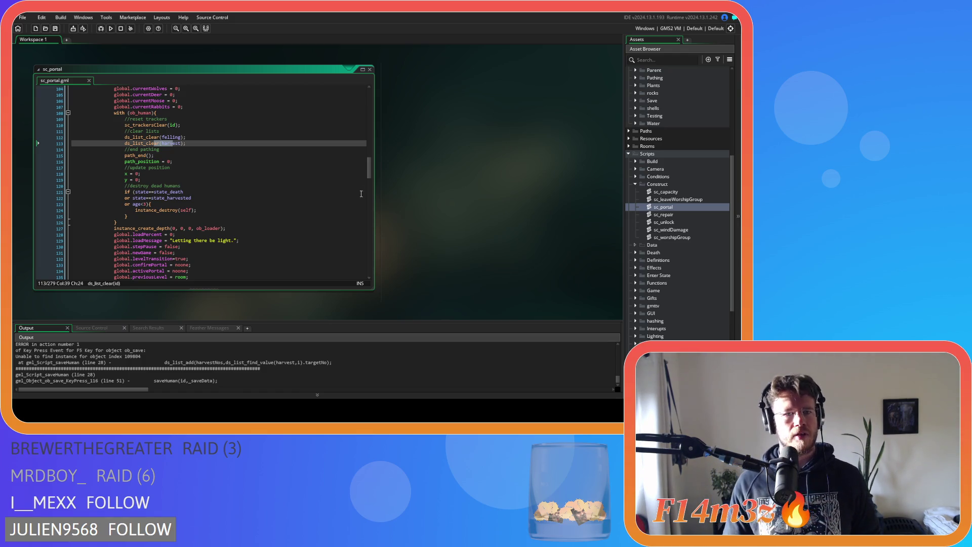
Pass id into the getInstances() call on line 158 and save the script
mouse_move(371, 171)
mouse_down()
mouse_move(372, 208)
mouse_move(368, 112)
mouse_move(369, 175)
mouse_move(353, 197)
mouse_move(287, 187)
mouse_up()
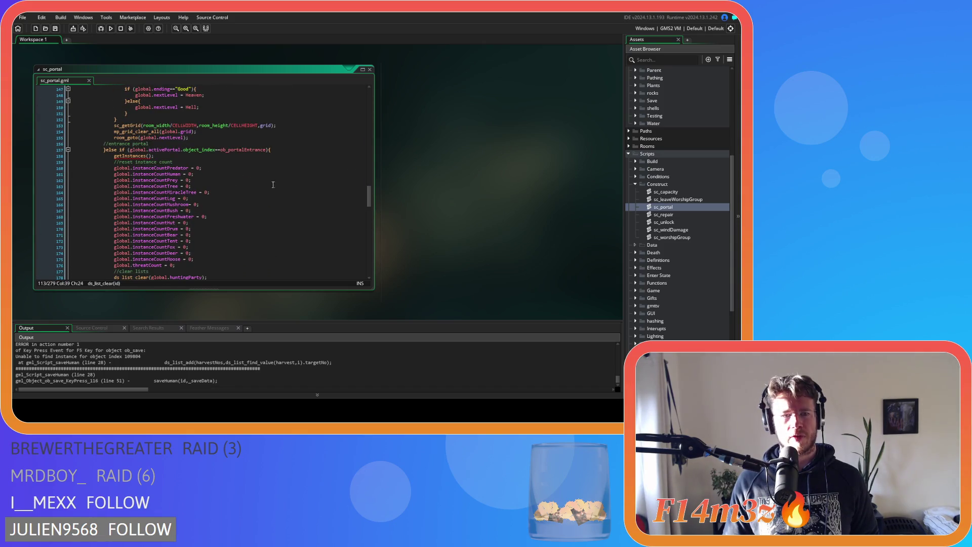
click(148, 156)
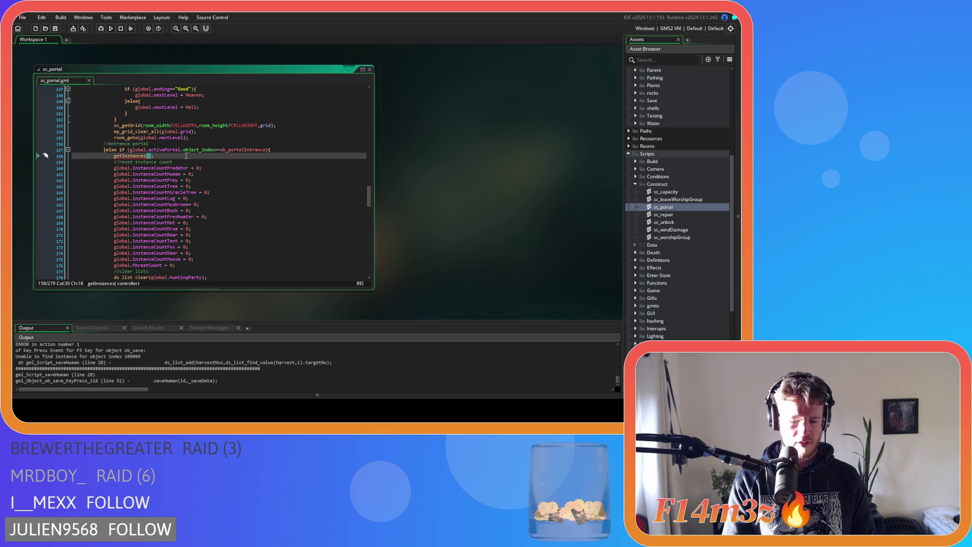
text(id)
key(End)
key(ctrl+s)
Add ds_list_clear(harvest); below the felling-list clear near line 246, then rebuild and run with F5
drag(368, 196, 362, 256)
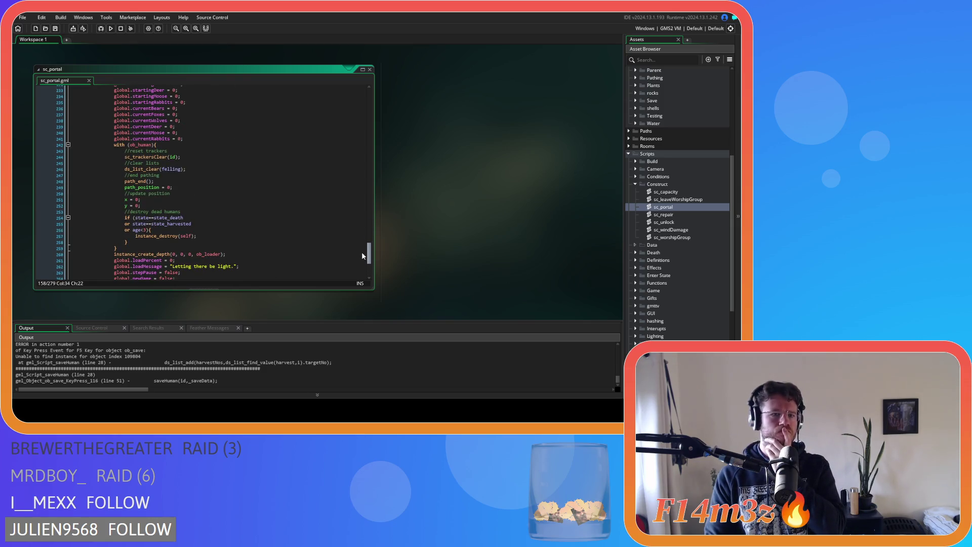
click(206, 176)
click(204, 170)
drag(369, 249, 356, 175)
scroll(203, 161, up, 5)
drag(186, 185, 125, 185)
key(ctrl+c)
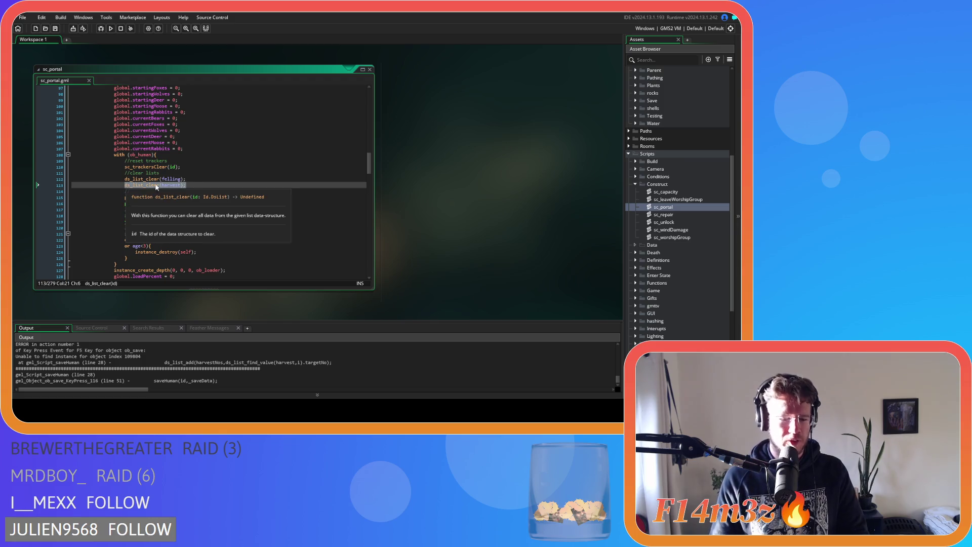
mouse_move(369, 162)
mouse_down()
mouse_move(352, 238)
mouse_move(359, 264)
mouse_move(352, 212)
mouse_move(357, 250)
mouse_up()
scroll(249, 237, down, 5)
click(200, 138)
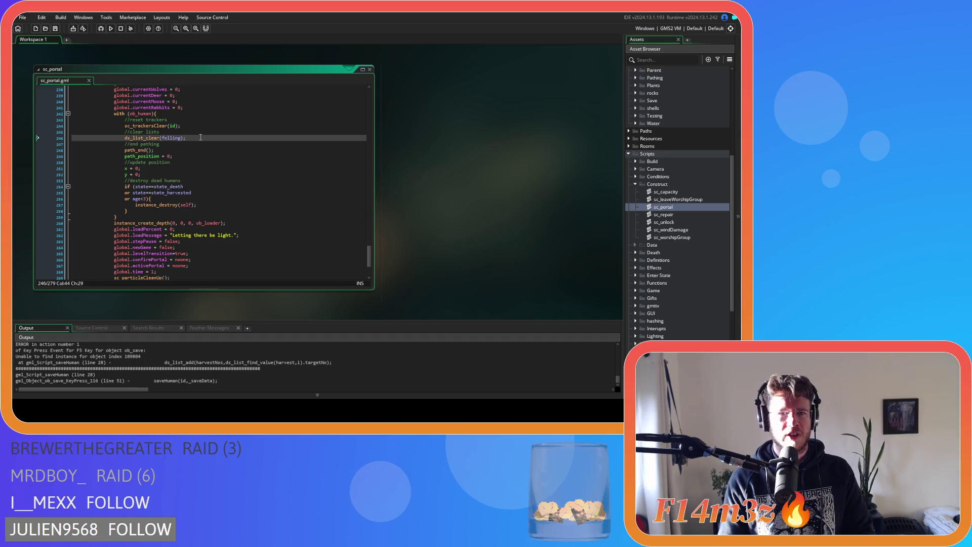
key(Return)
key(ctrl+v)
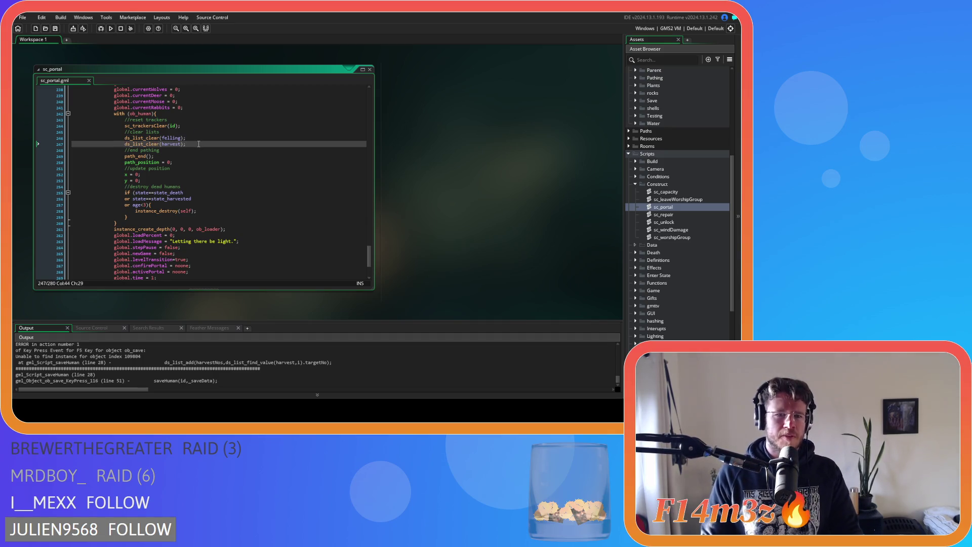
key(F5)
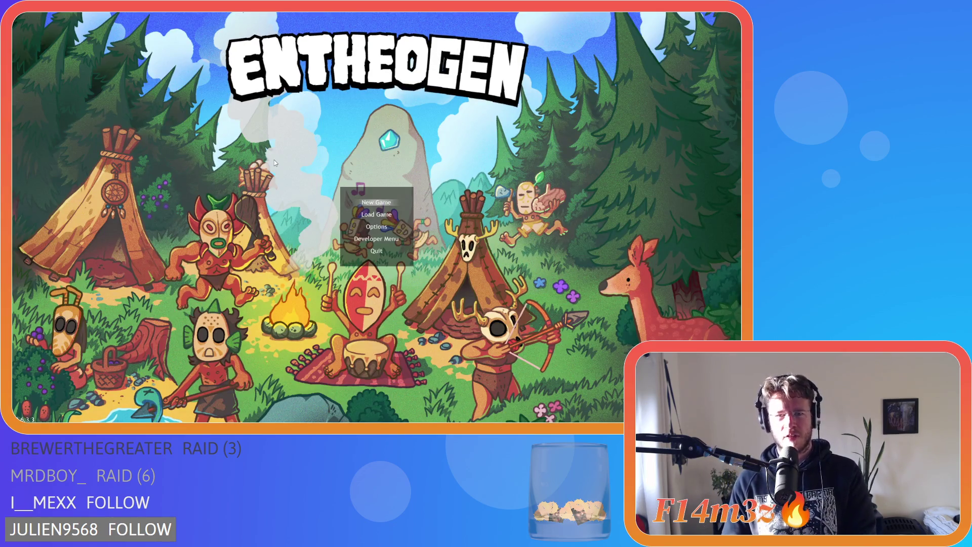
Try Load Game on the quicksave, quit back to the title menu, and zoom out over the map
key(Down)
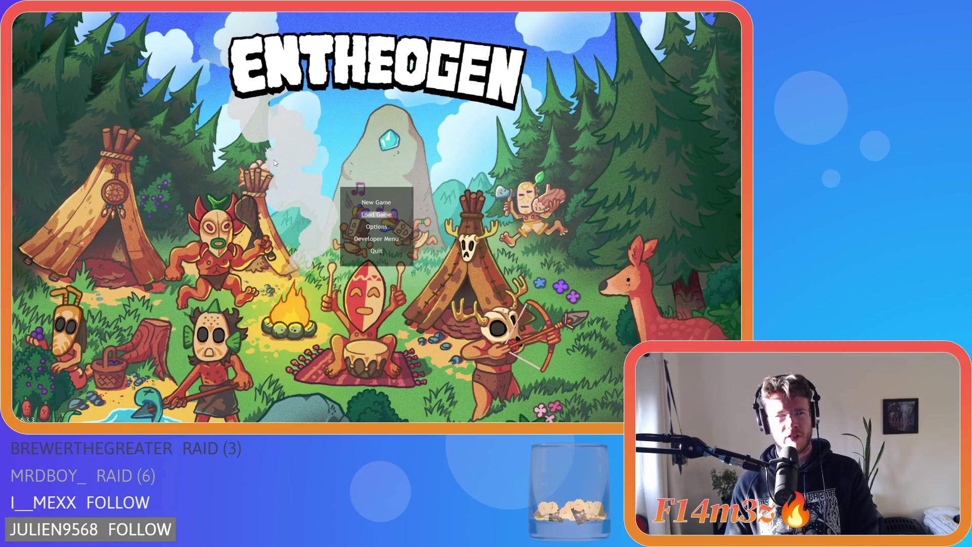
key(Return)
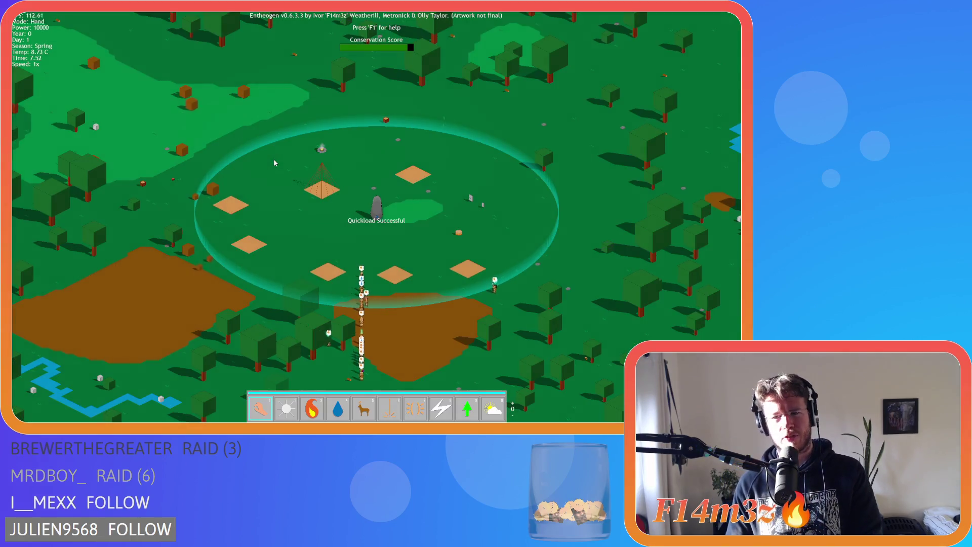
key(Escape)
key(Return)
key(Return)
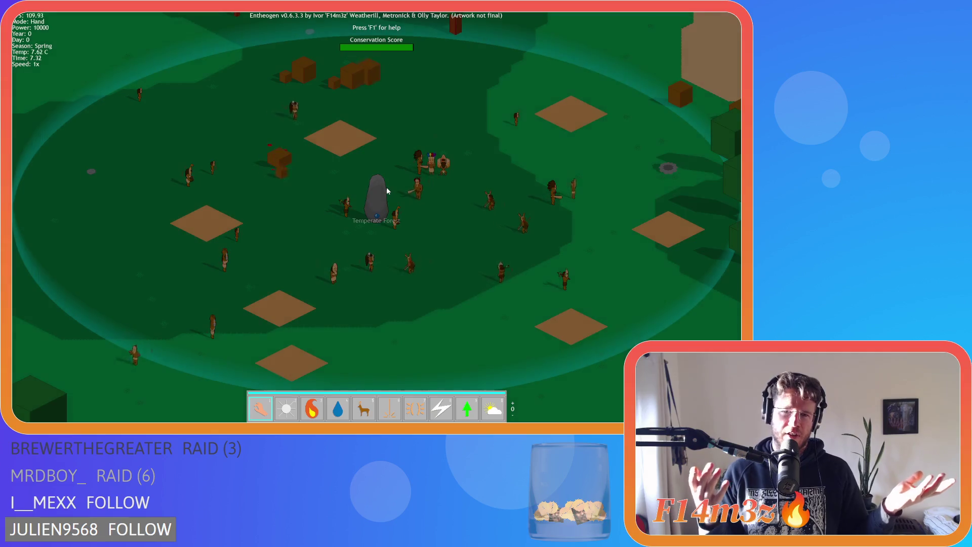
scroll(361, 202, down, 10)
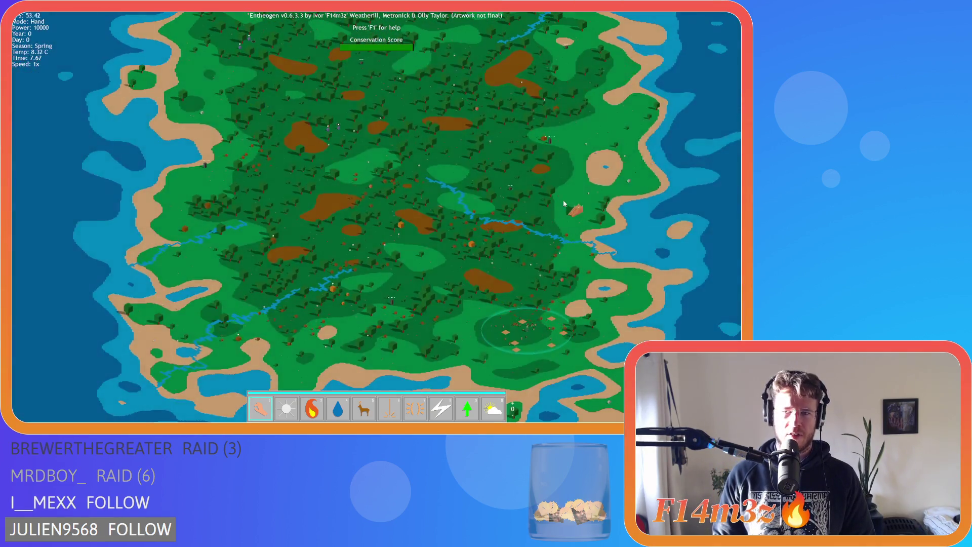
Decline advancing to the next level by answering N at the prompt
key(Return)
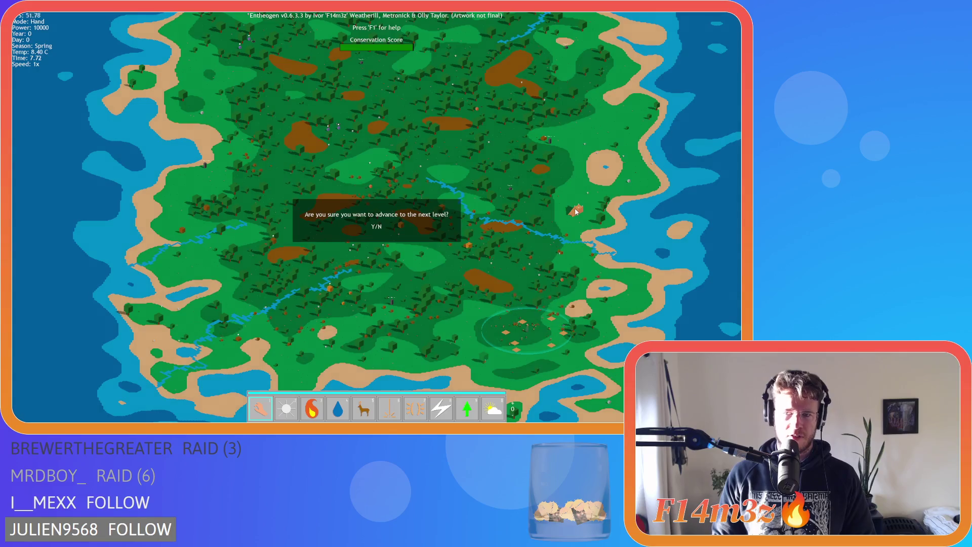
key(n)
scroll(576, 212, up, 10)
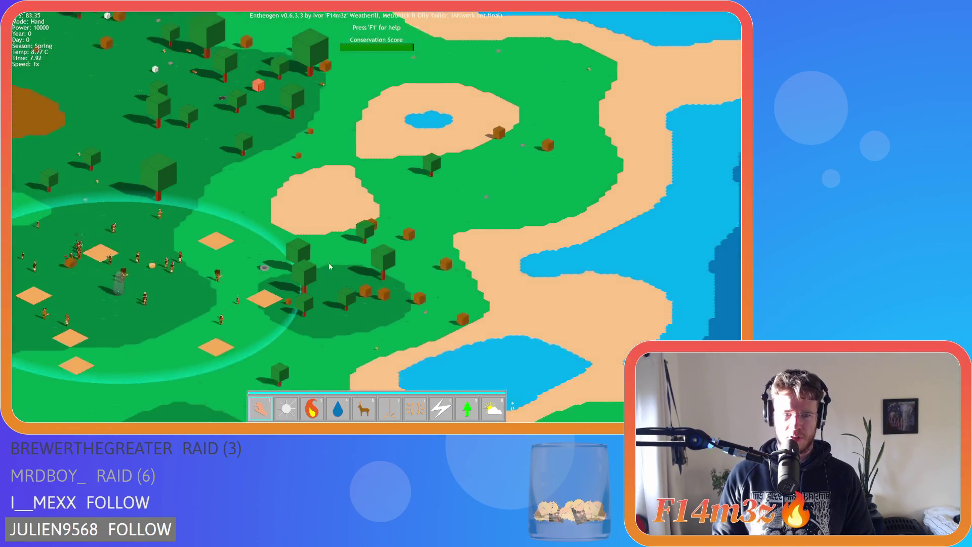
Pan from the tribe's camp northeast to the lake temple and zoom in on the villagers
key(w)
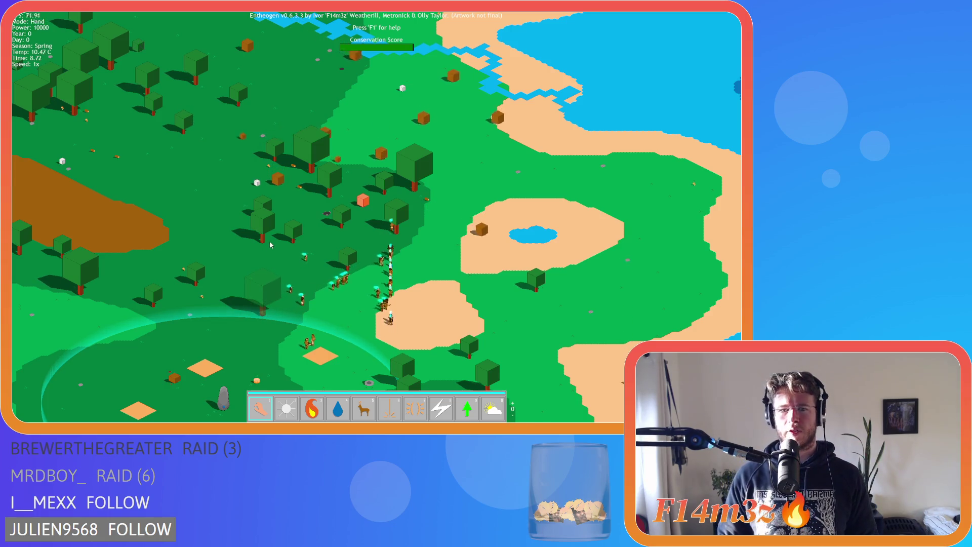
key(s)
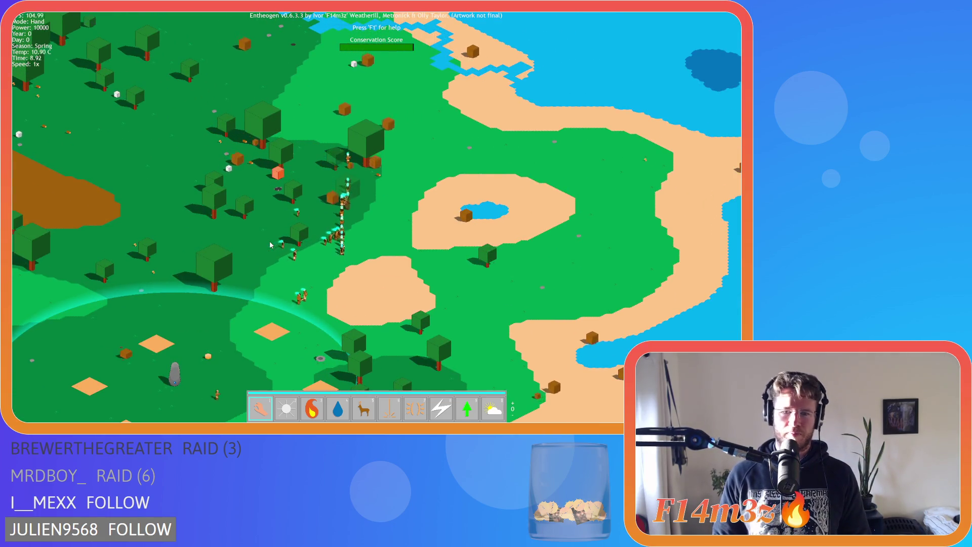
key(w)
key(a)
key(s)
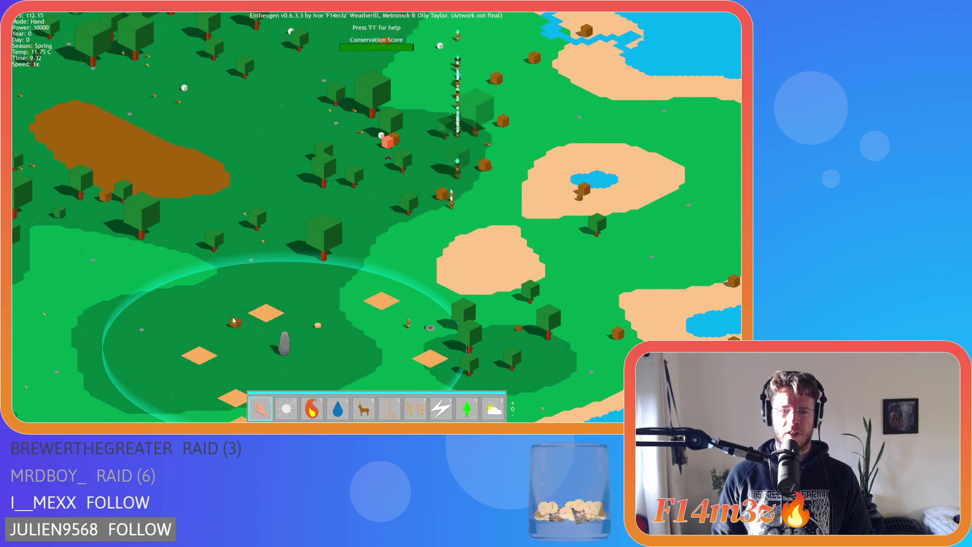
key(w)
key(d)
key(a)
key(s)
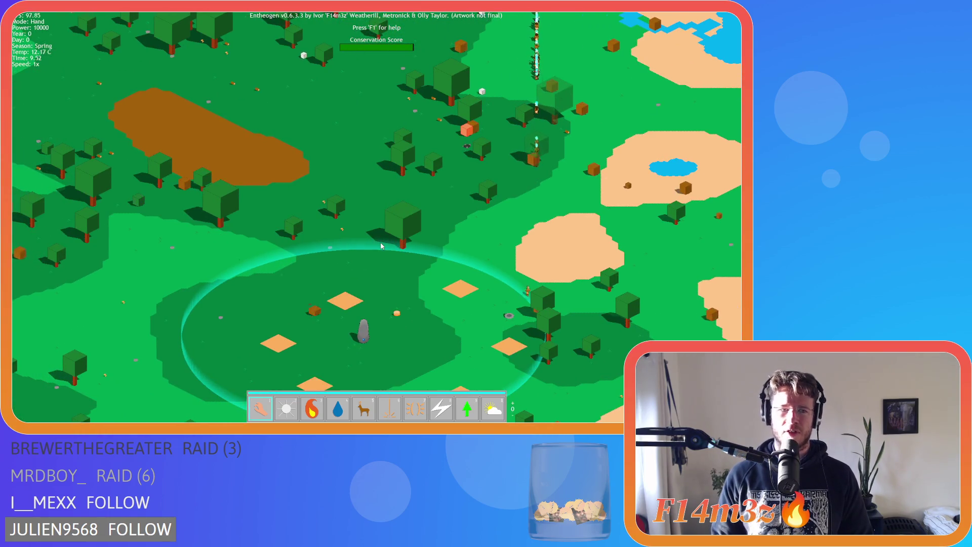
key(w)
key(d)
key(w)
key(d)
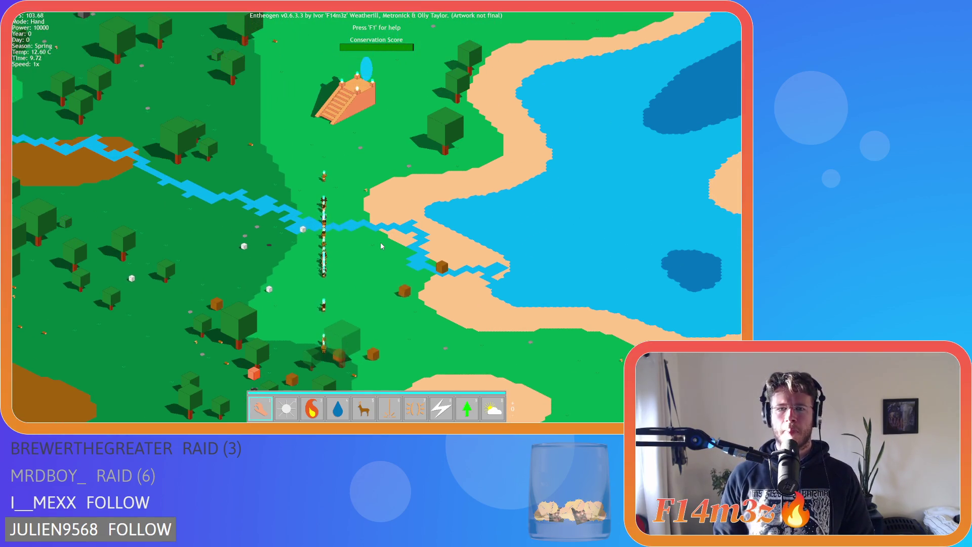
scroll(382, 246, up, 3)
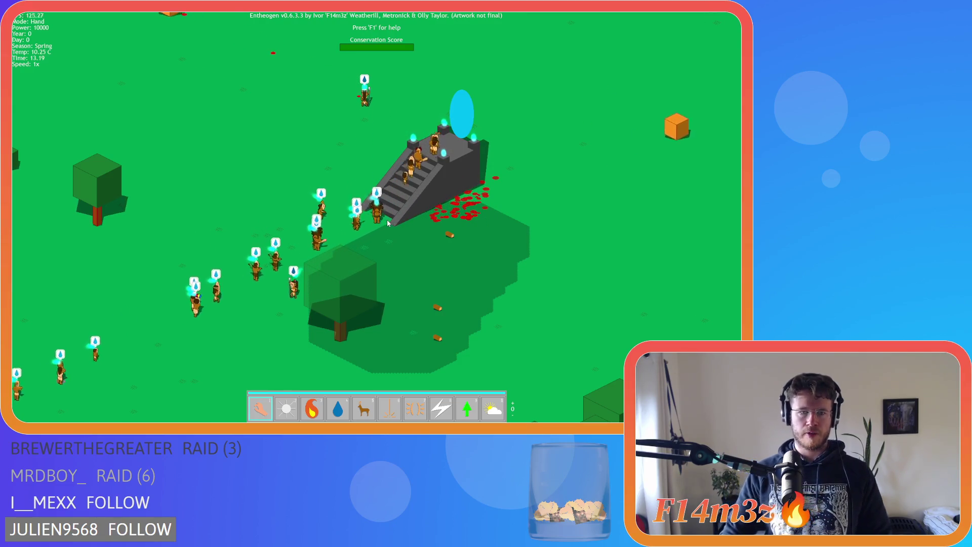
key(s)
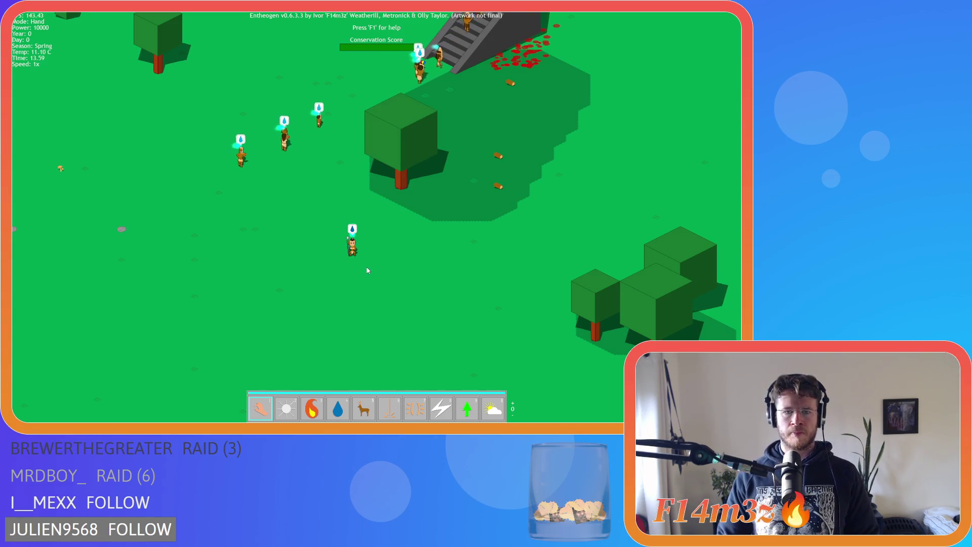
key(w)
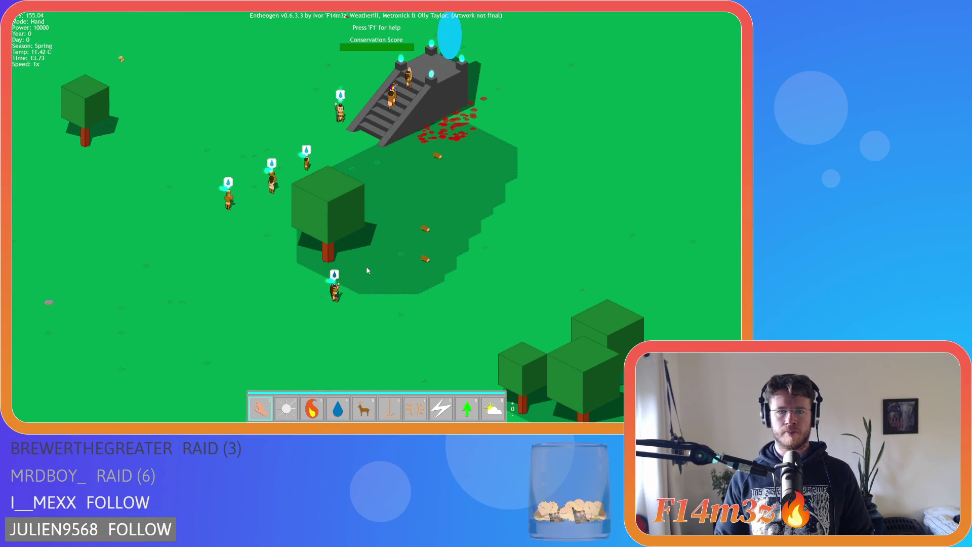
key(w)
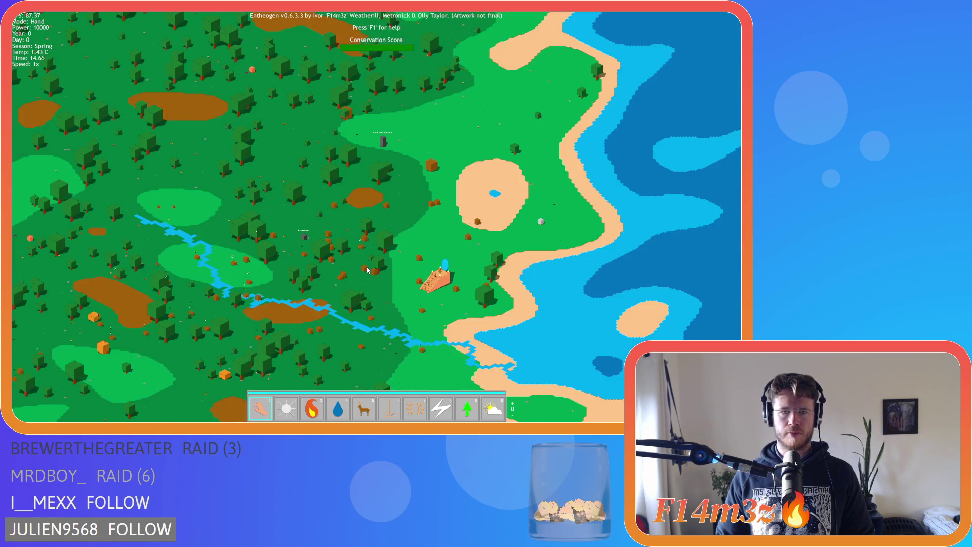
key(s)
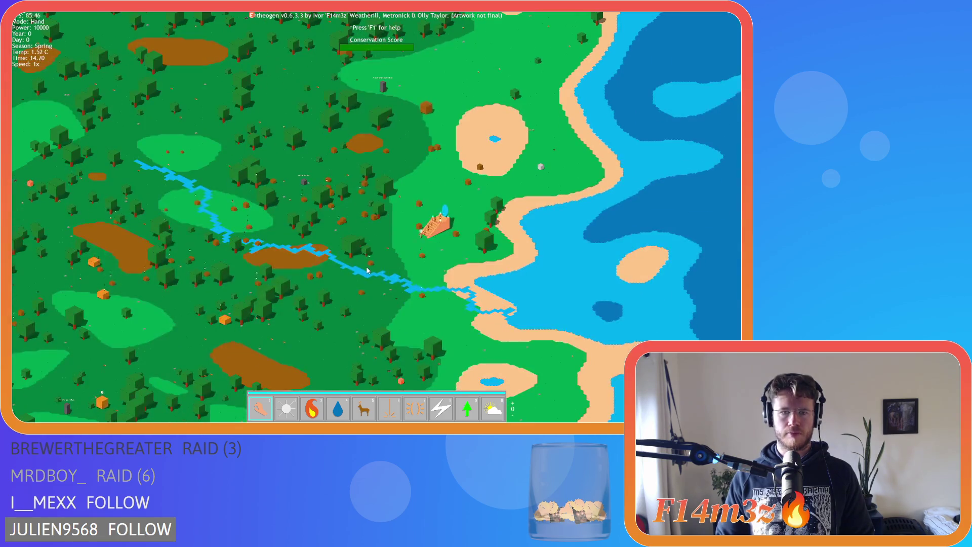
Pan between the river, temple, tents and the tribe's stone circle, zooming in and out
key(d)
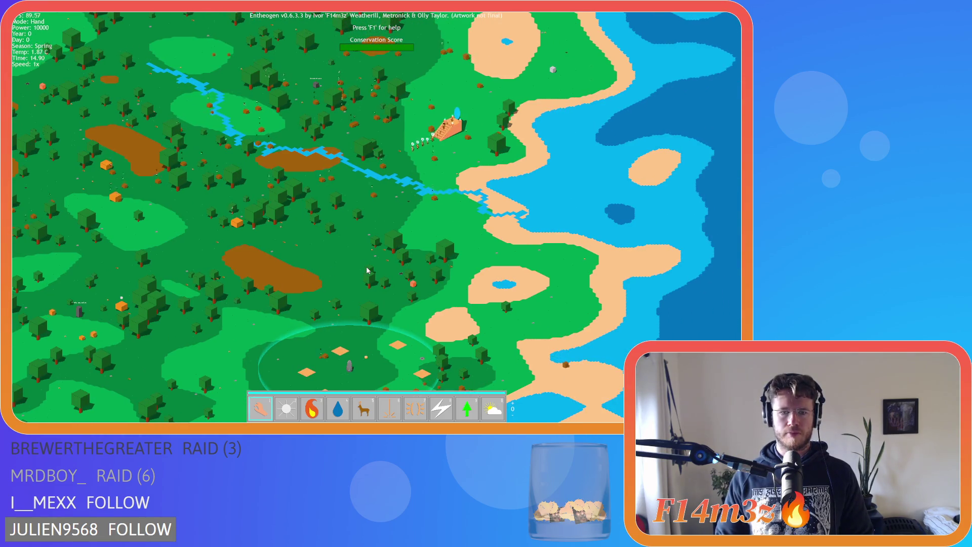
key(s)
key(w)
key(w)
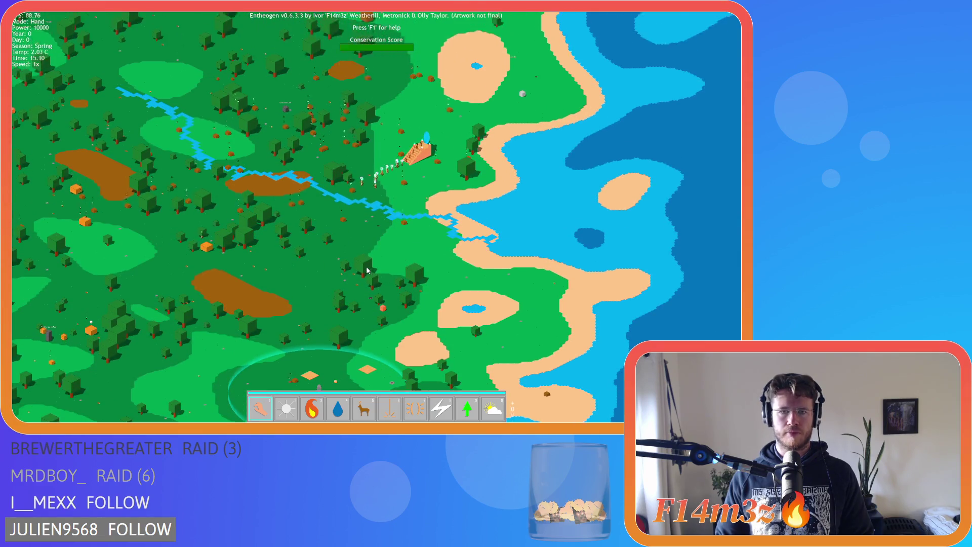
scroll(367, 271, up, 2)
key(s)
scroll(369, 284, up, 5)
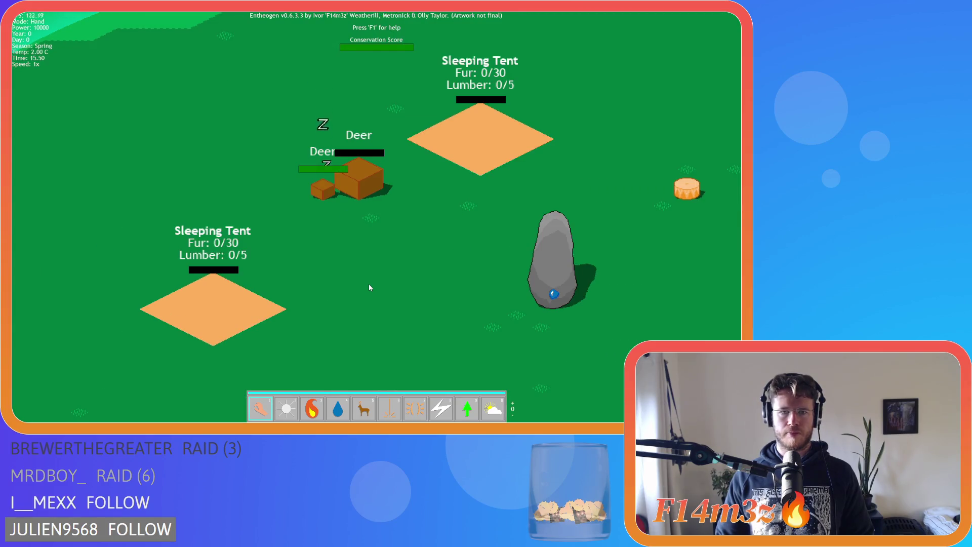
scroll(369, 288, down, 5)
scroll(369, 287, down, 2)
key(w)
scroll(369, 287, up, 2)
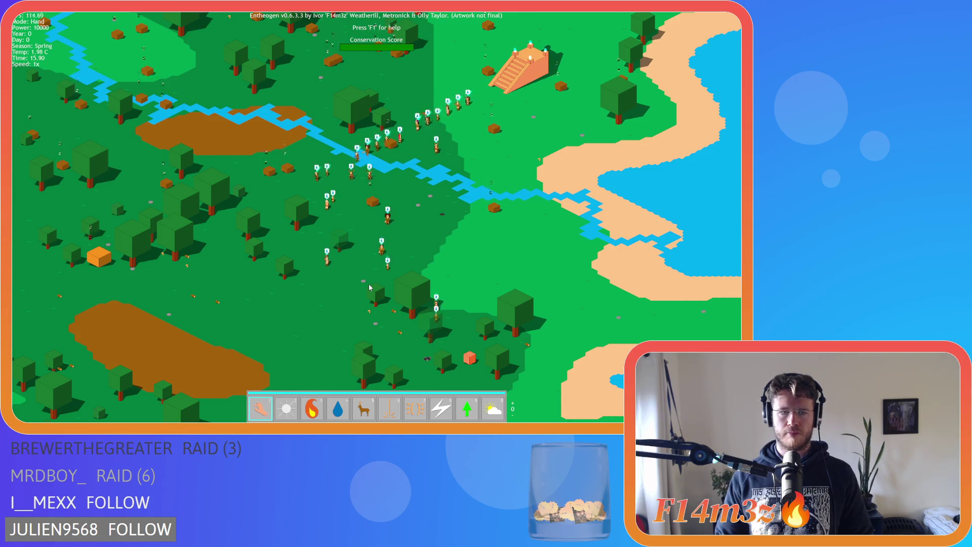
key(s)
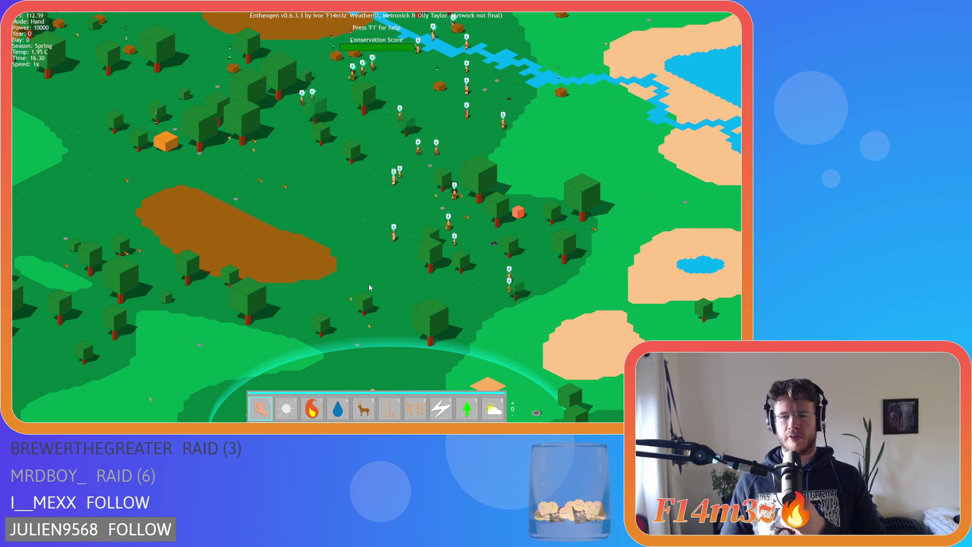
scroll(369, 287, up, 5)
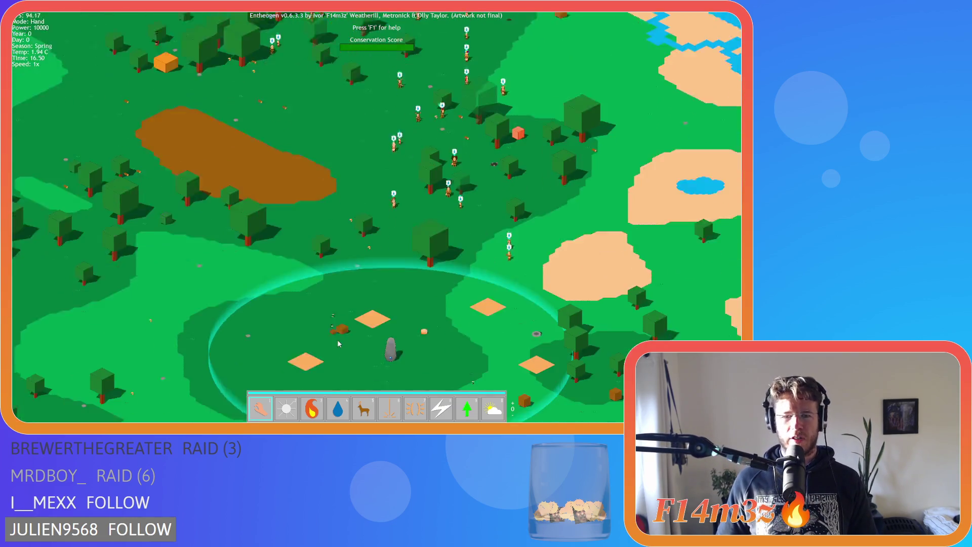
scroll(347, 304, down, 10)
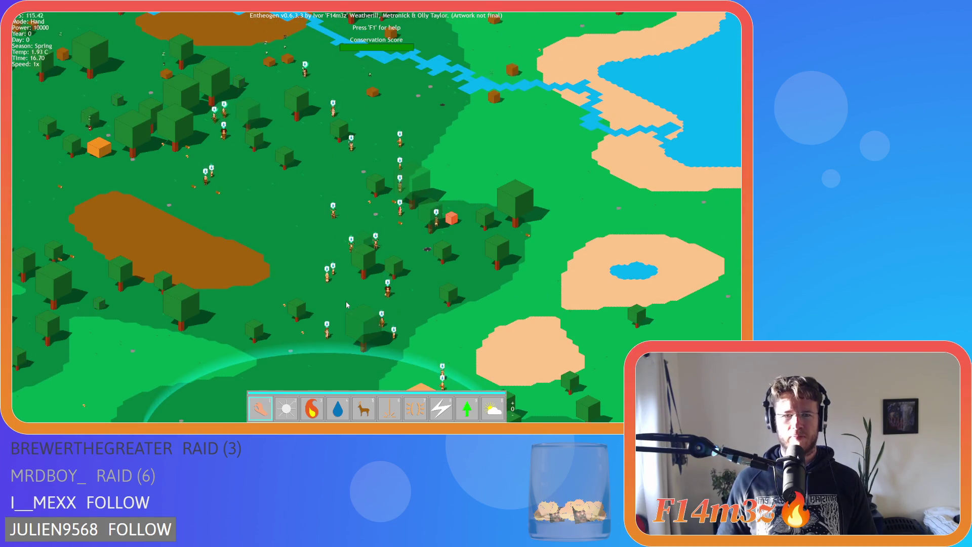
key(s)
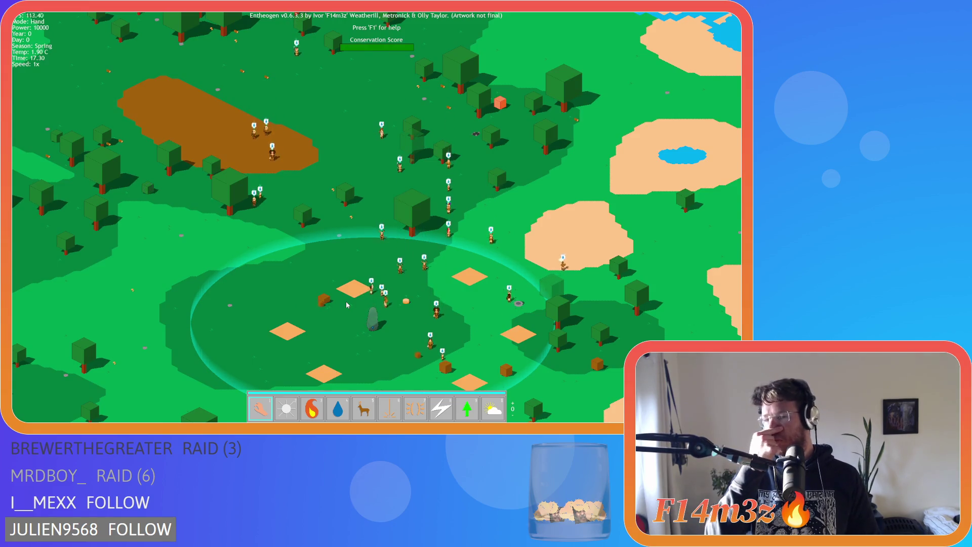
key(s)
scroll(346, 302, up, 3)
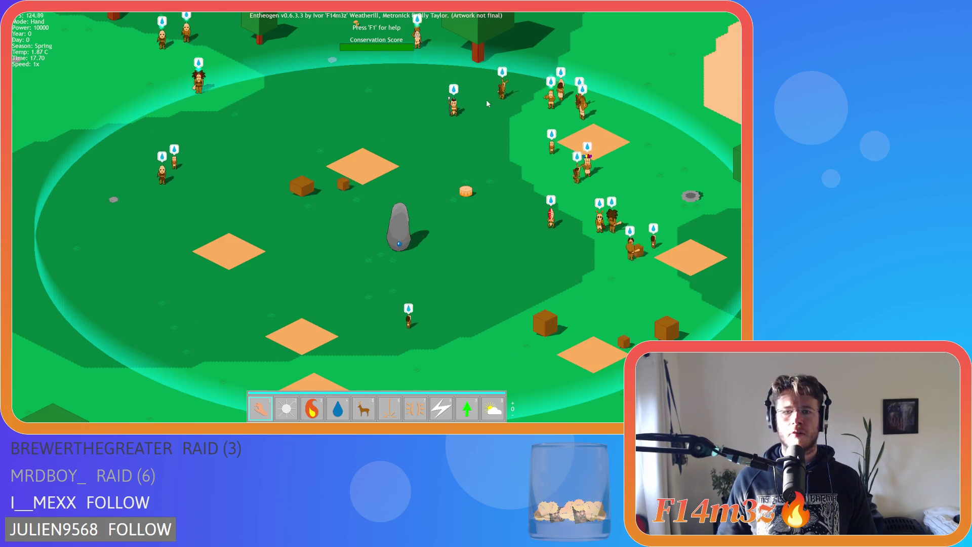
Bring up the Tribe panel showing population 24 and cycle the villager viewer to the next hunter
key(w)
key(d)
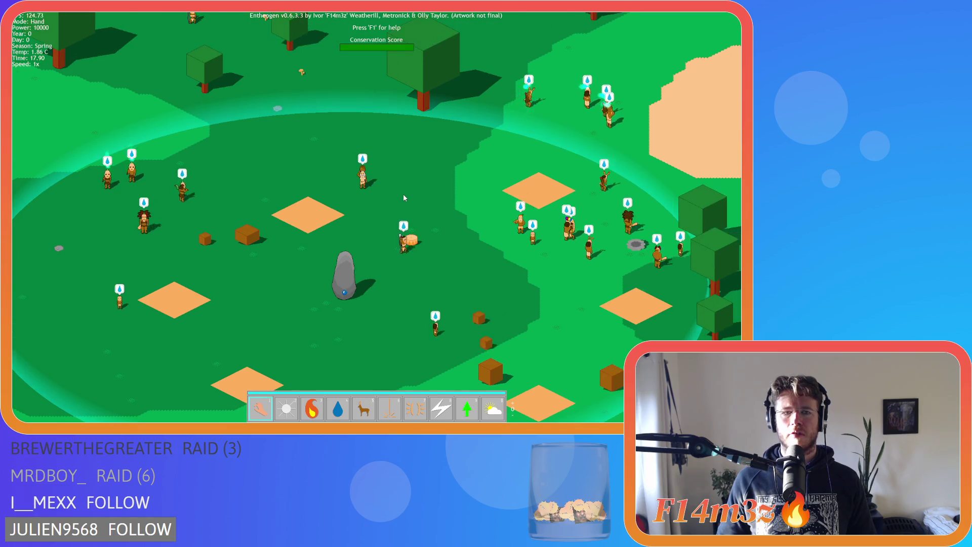
key(s)
key(a)
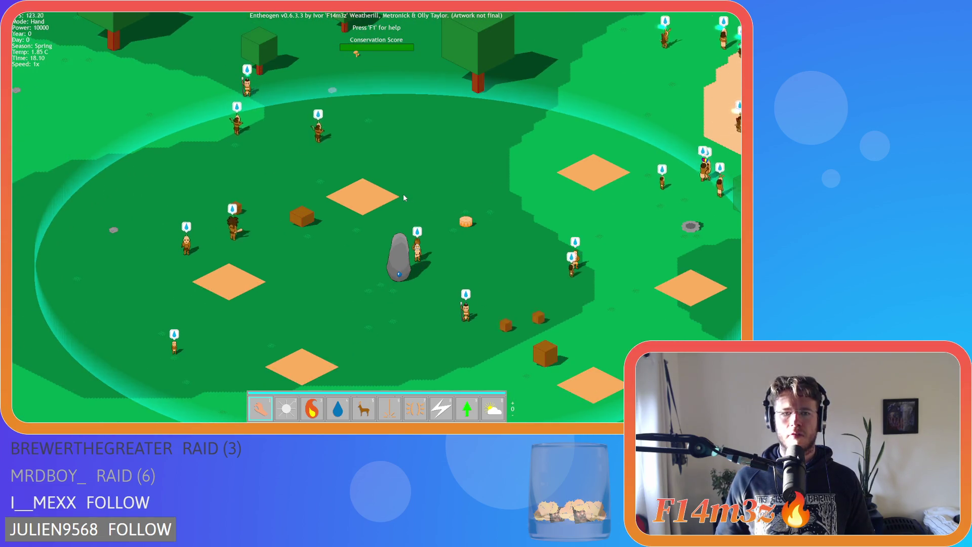
key(w)
key(d)
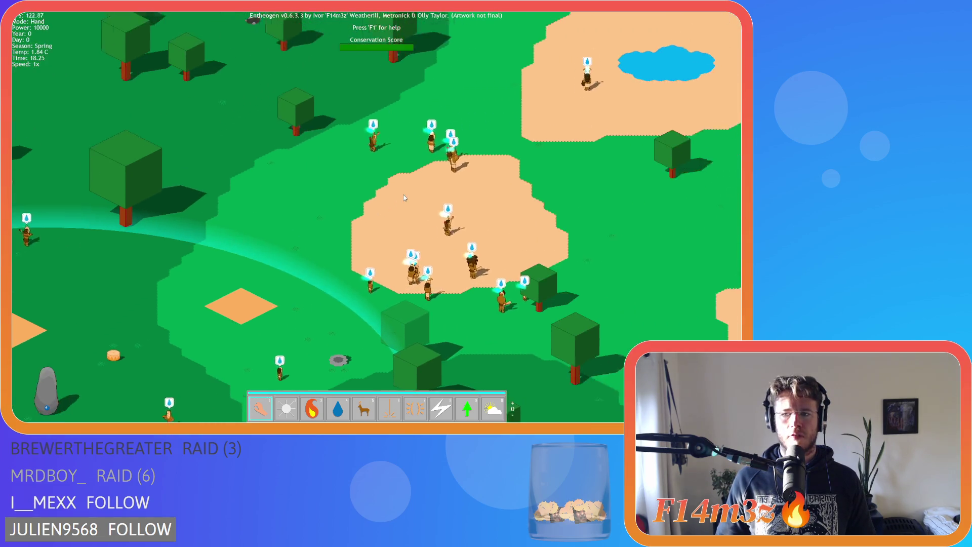
key(w)
key(d)
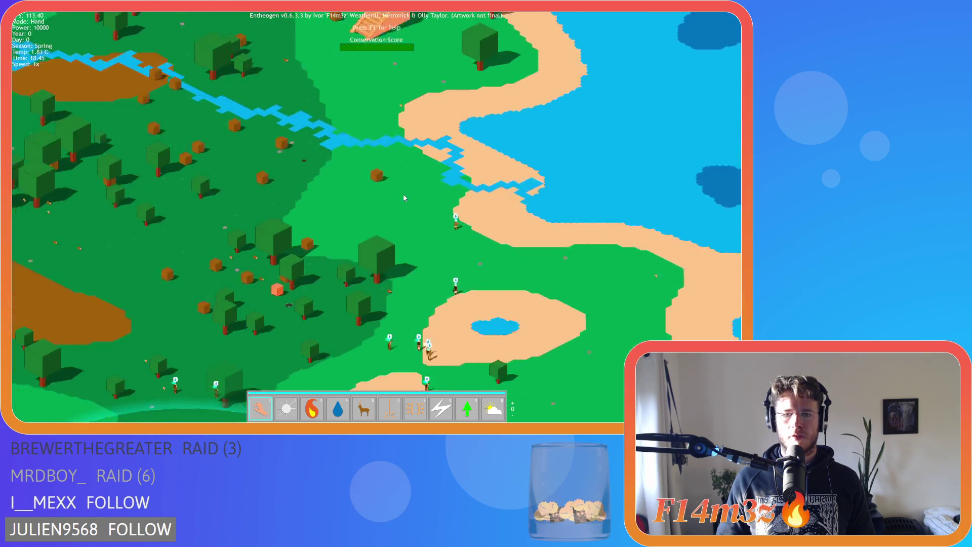
key(space)
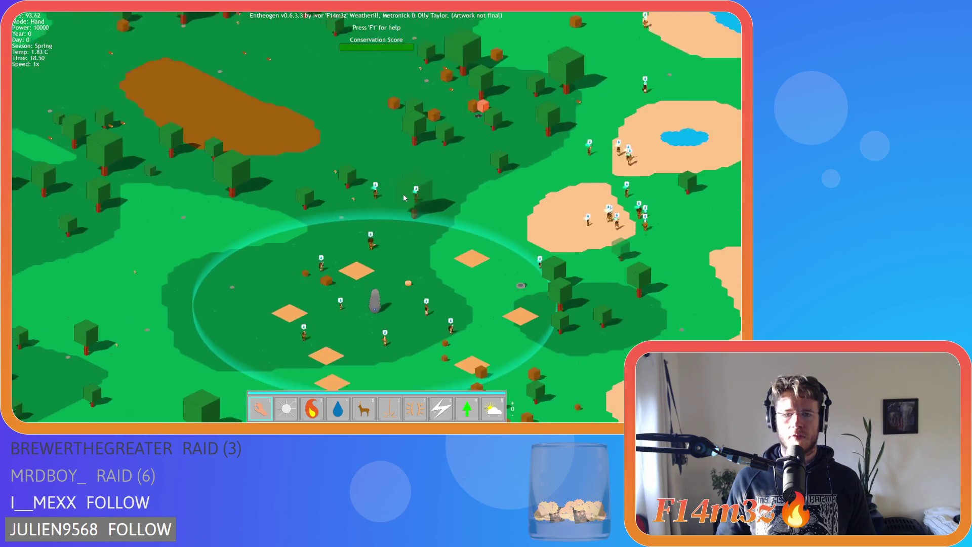
scroll(404, 198, up, 2)
key(w)
key(d)
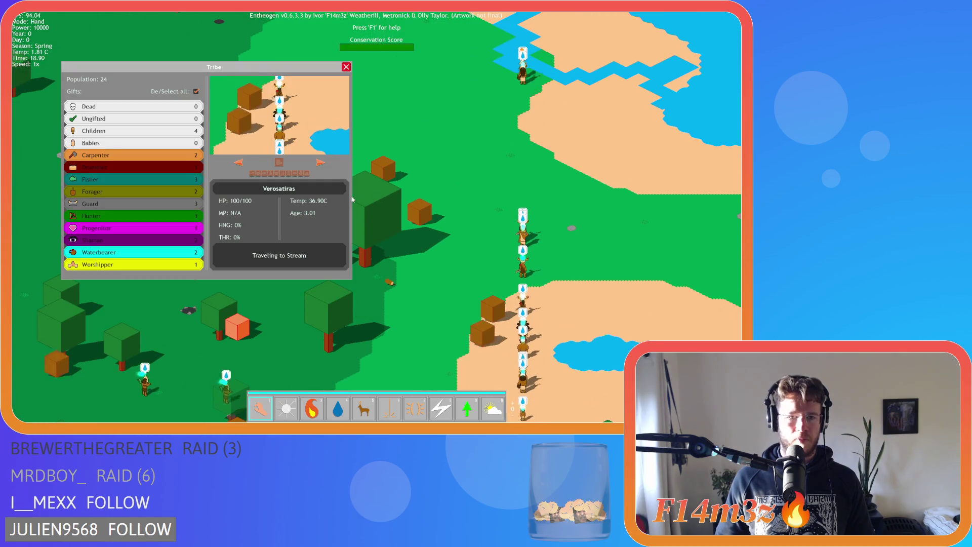
key(t)
click(115, 217)
Cycle the villager viewer to Beldargathor and follow the villagers around the lake and totem circle
click(319, 162)
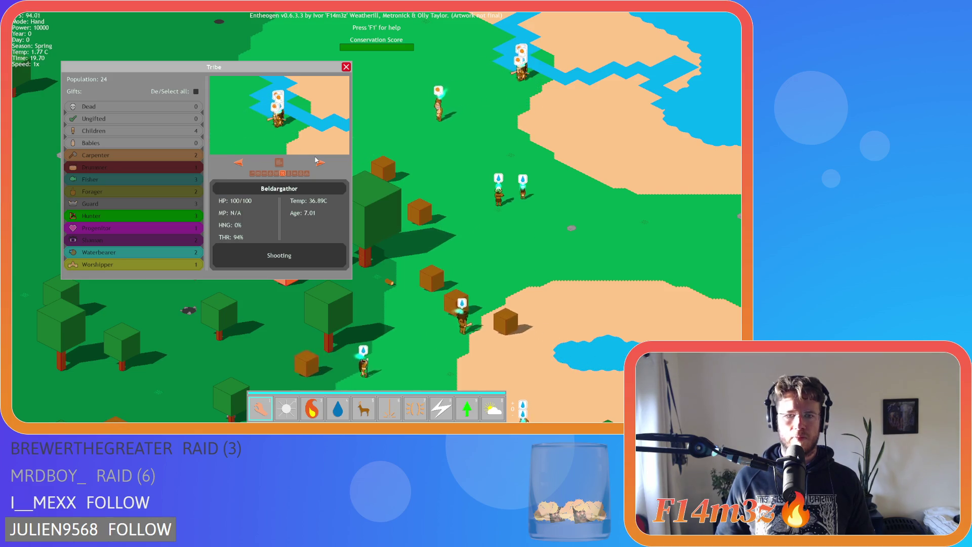
key(s)
key(s)
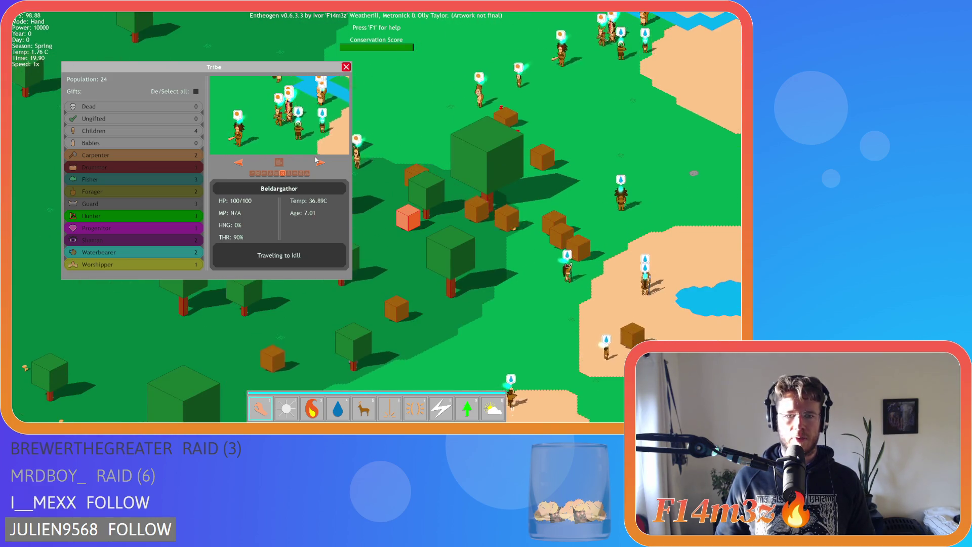
key(s)
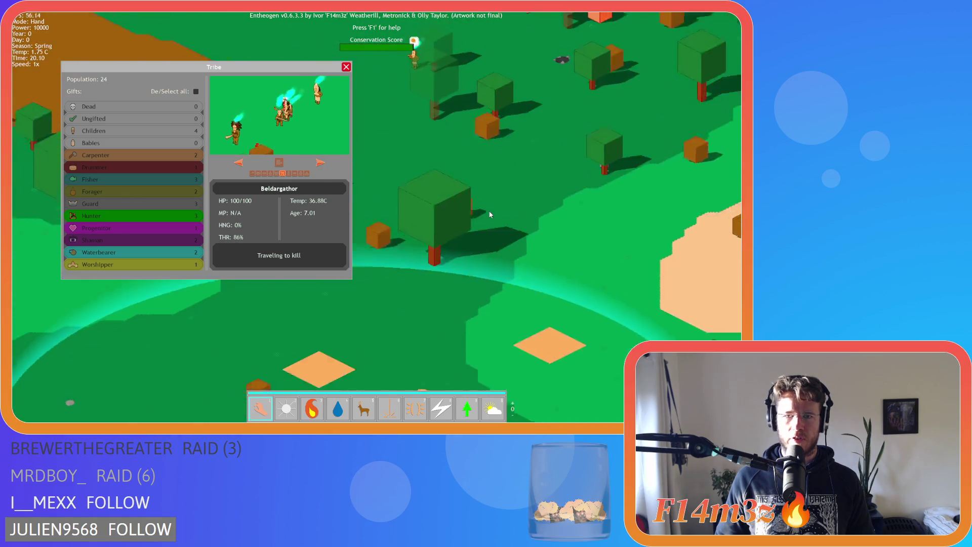
key(w)
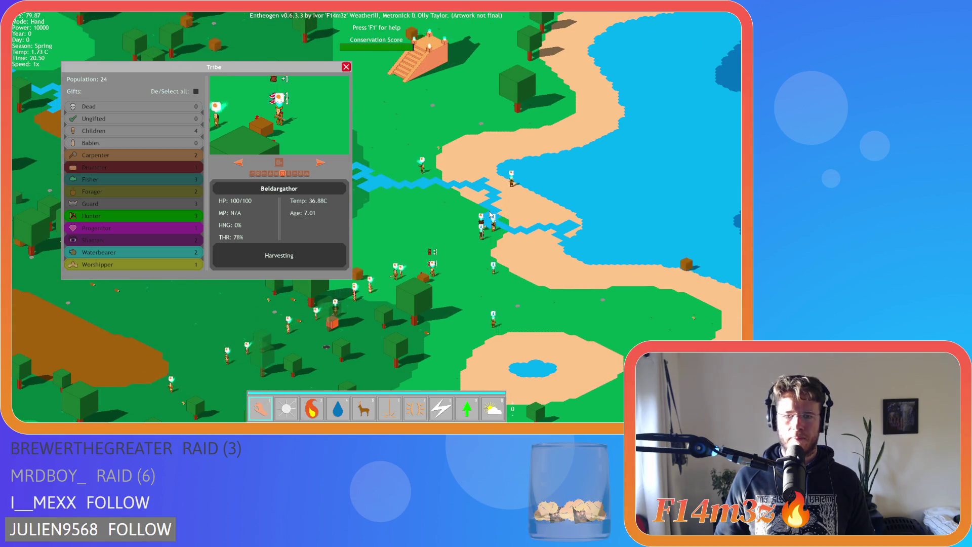
key(s)
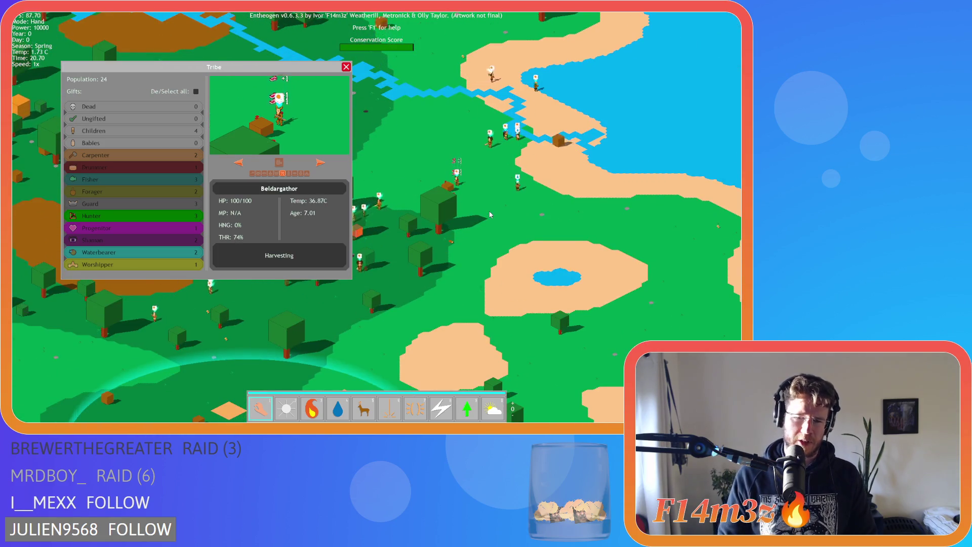
key(a)
key(a)
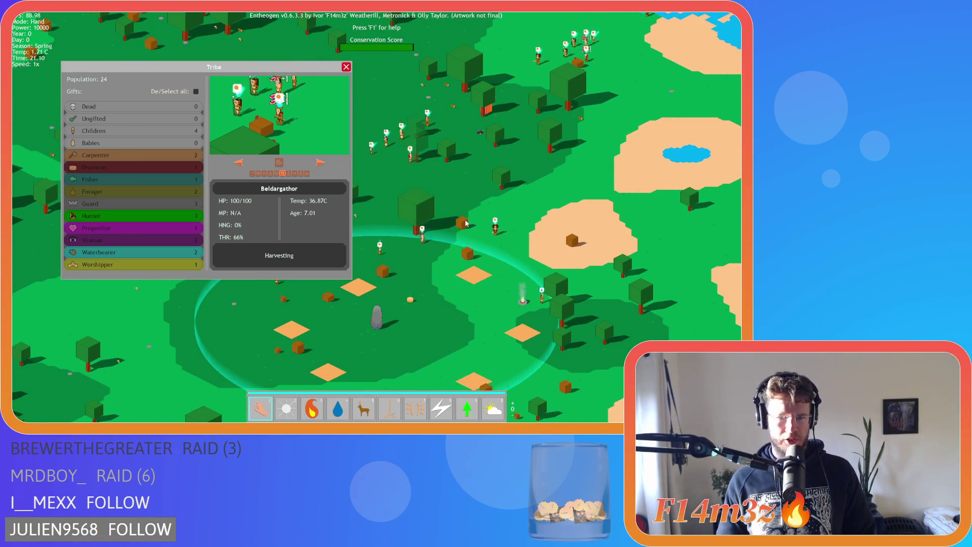
key(a)
key(w)
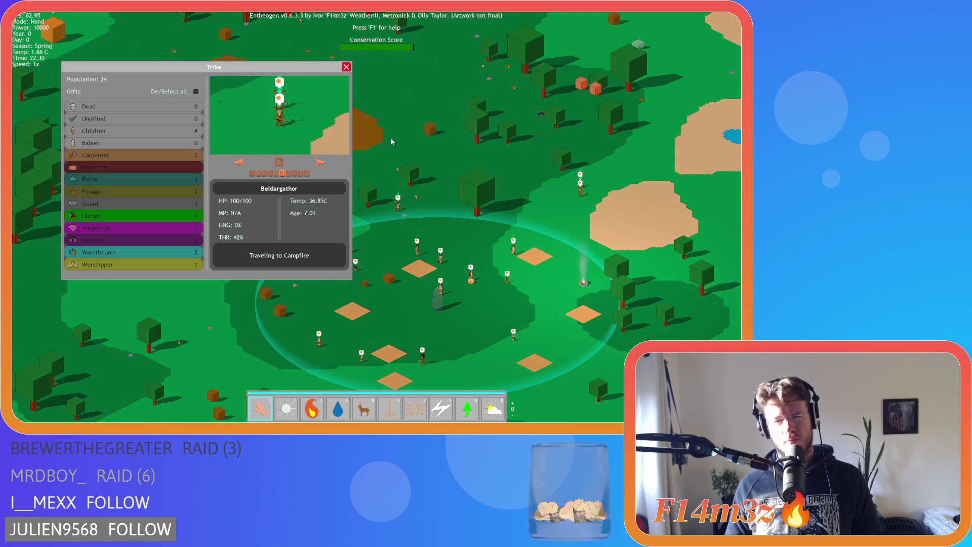
Quit the game, close all code windows via Windows > Close All, and collapse the Construct folder
key(Escape)
key(Escape)
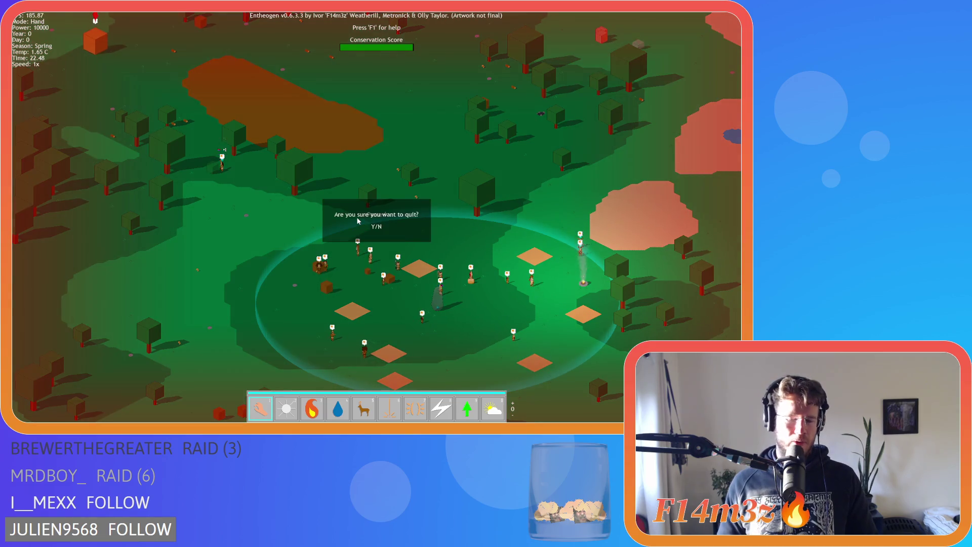
click(360, 217)
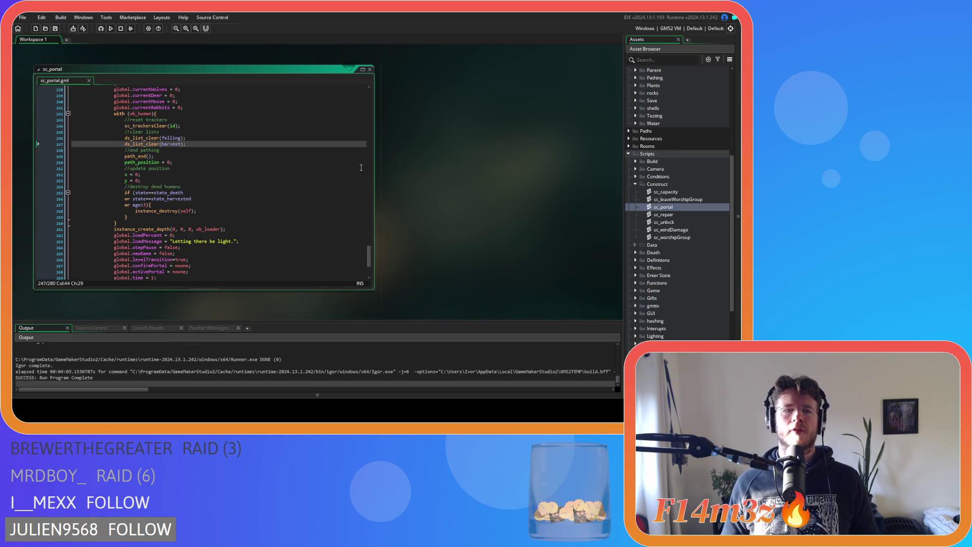
right_click(419, 162)
mouse_move(430, 173)
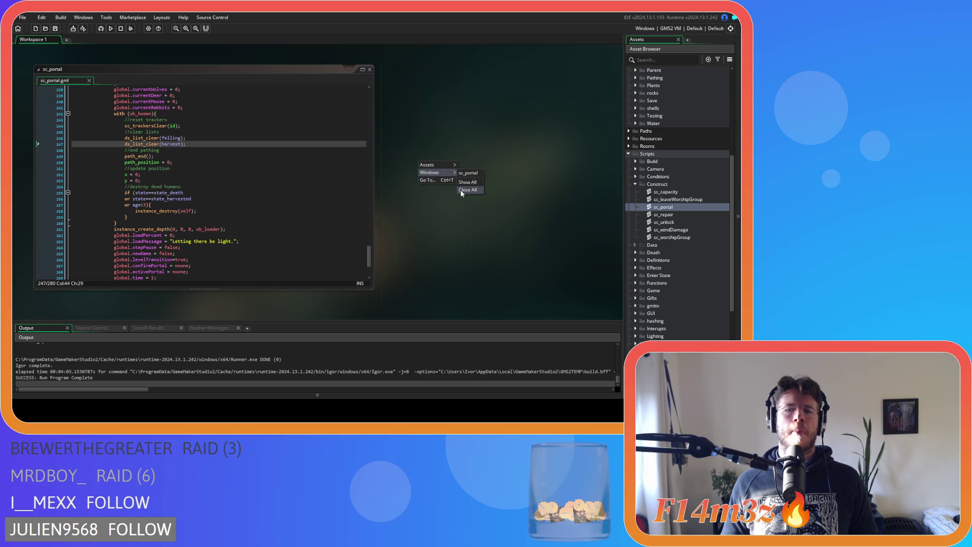
click(460, 190)
click(636, 184)
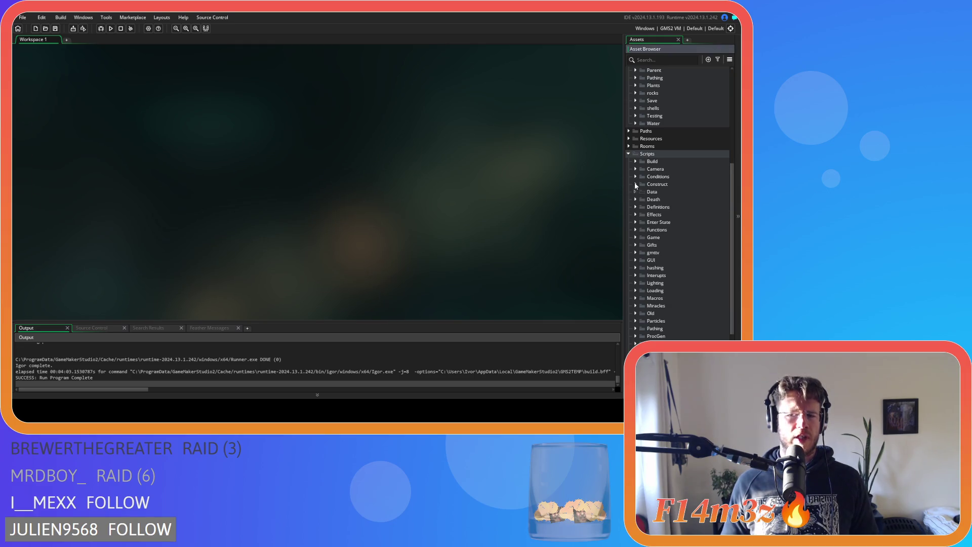
Open ob_human from Objects > Animal > Human and select the load-harvest block in its Step event
click(628, 154)
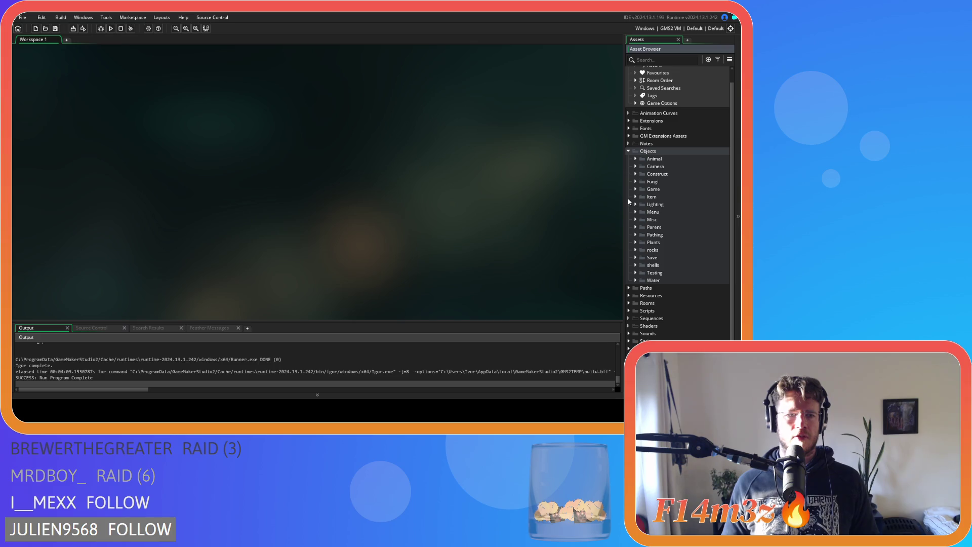
click(635, 159)
click(642, 166)
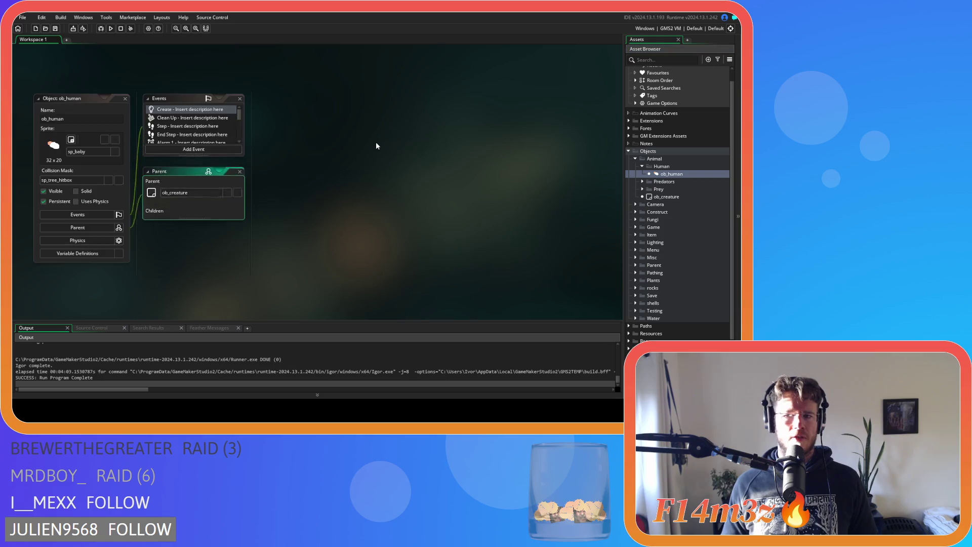
click(167, 129)
scroll(456, 176, down, 10)
scroll(455, 176, up, 4)
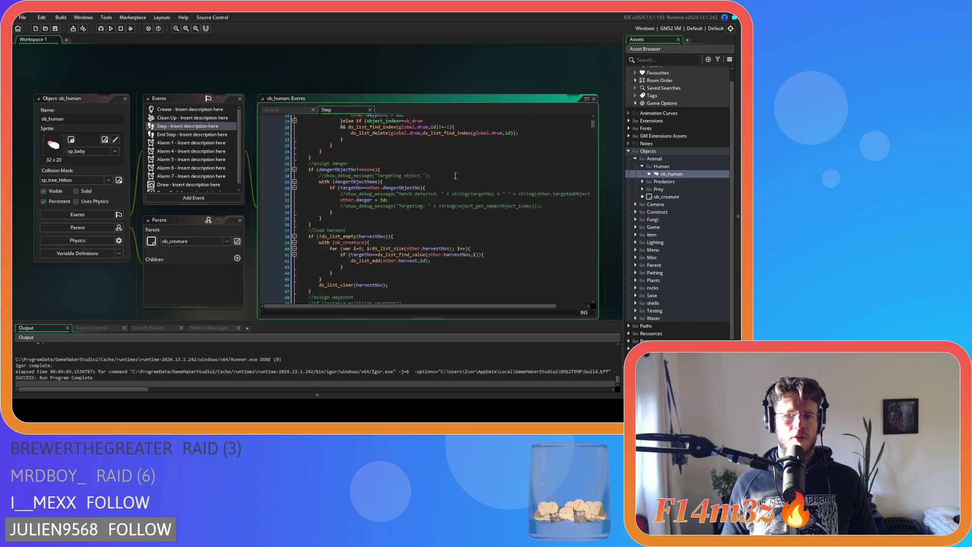
drag(309, 221, 355, 251)
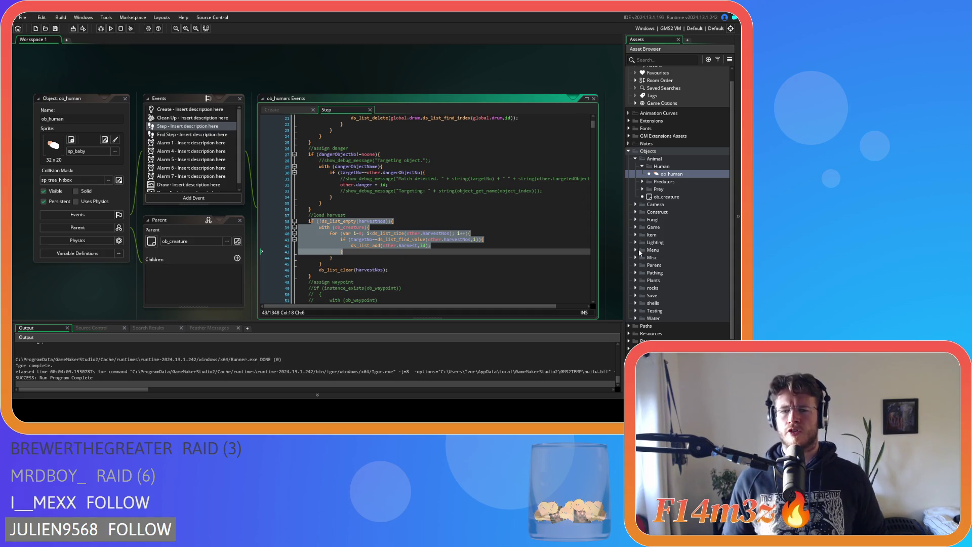
Inspect ob_save's Key Press F5 quicksave code and bring up sc_saveHuman from its saveHuman call
click(636, 295)
double_click(658, 311)
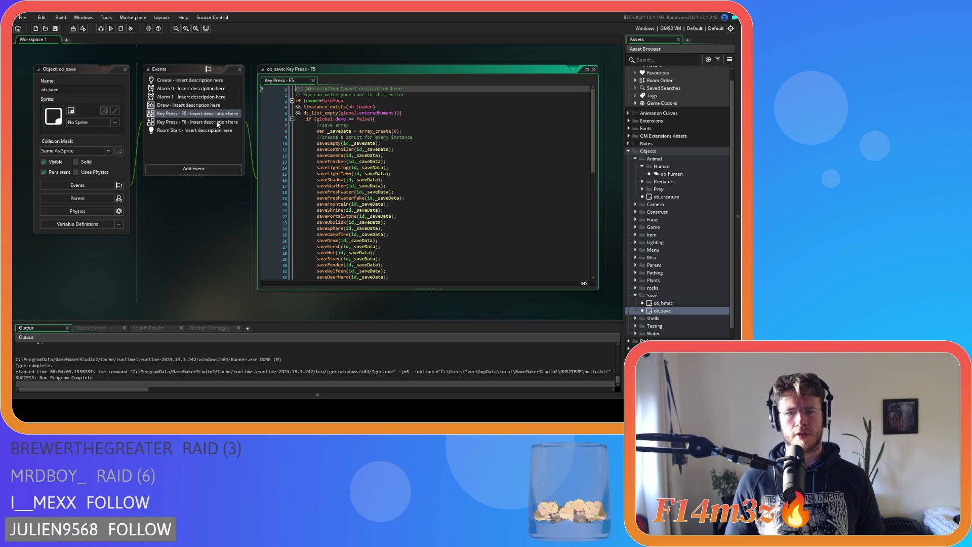
click(202, 126)
click(204, 115)
scroll(343, 161, down, 10)
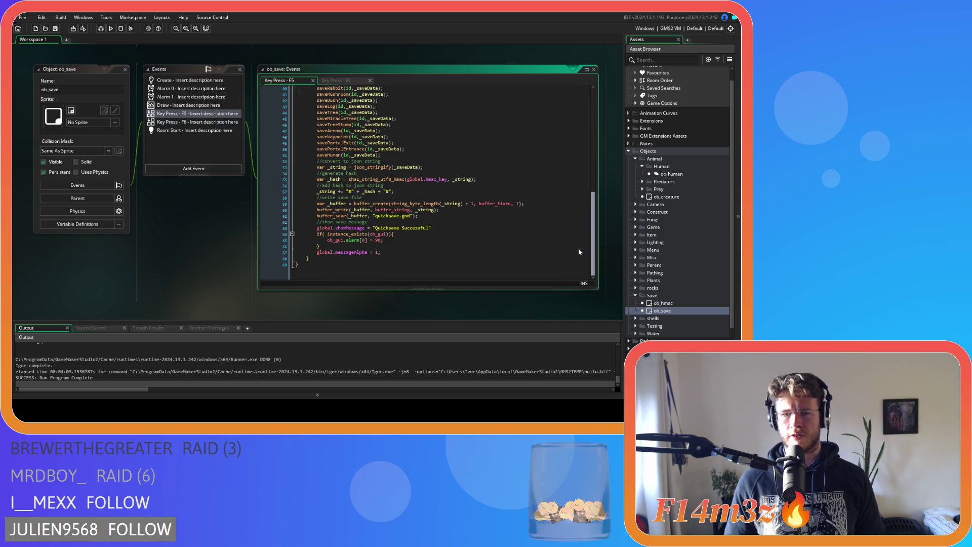
middle_click(339, 155)
drag(606, 109, 609, 124)
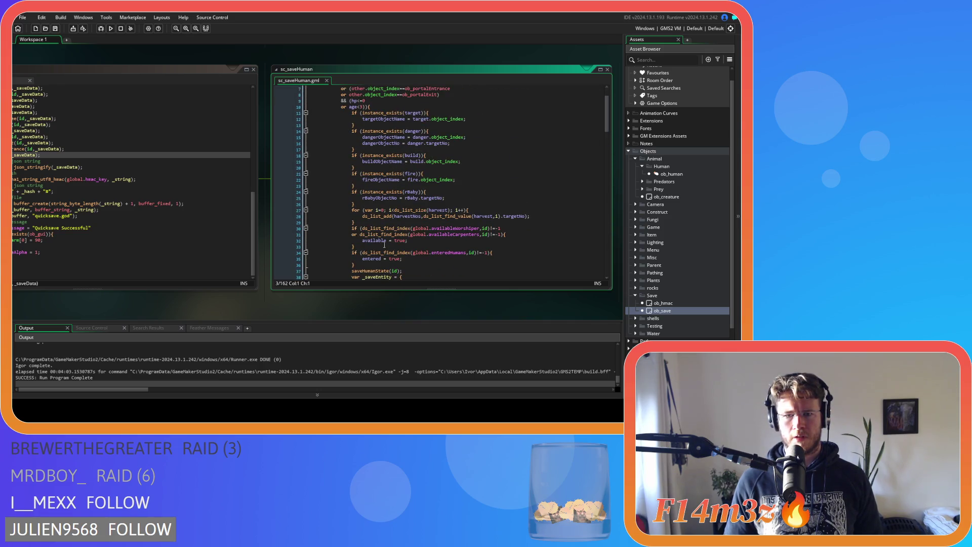
Insert 'ds_list_clear(harvestNos);' on a new line above the harvest loop in sc_saveHuman and save
click(394, 210)
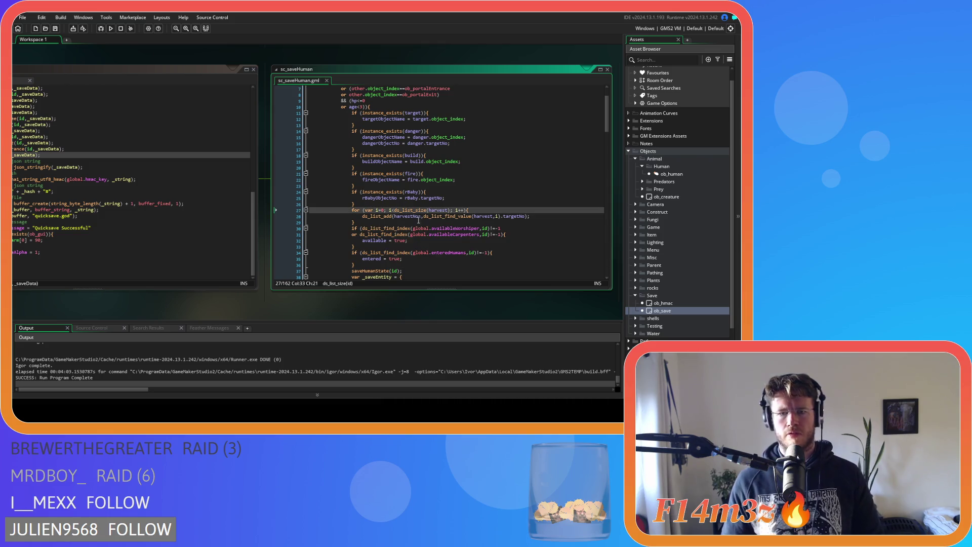
click(393, 204)
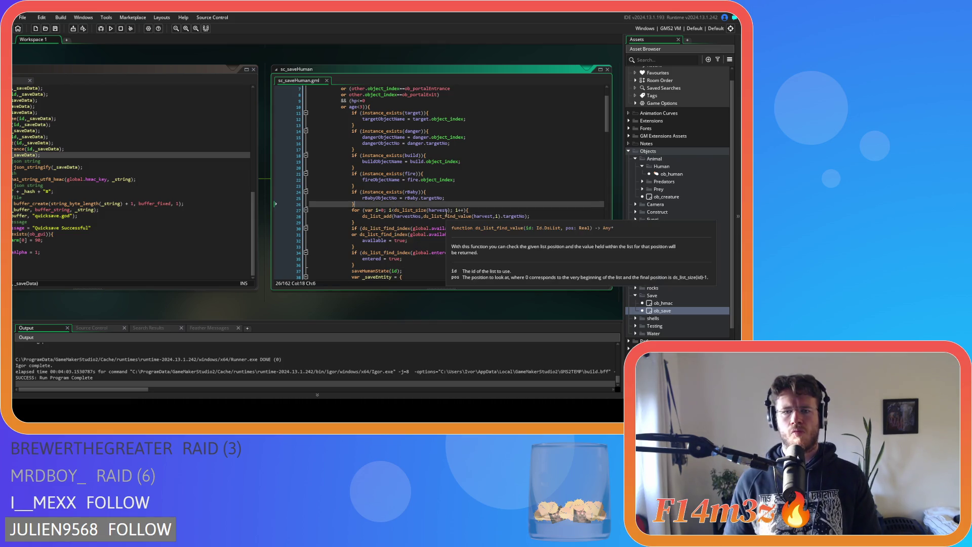
key(Return)
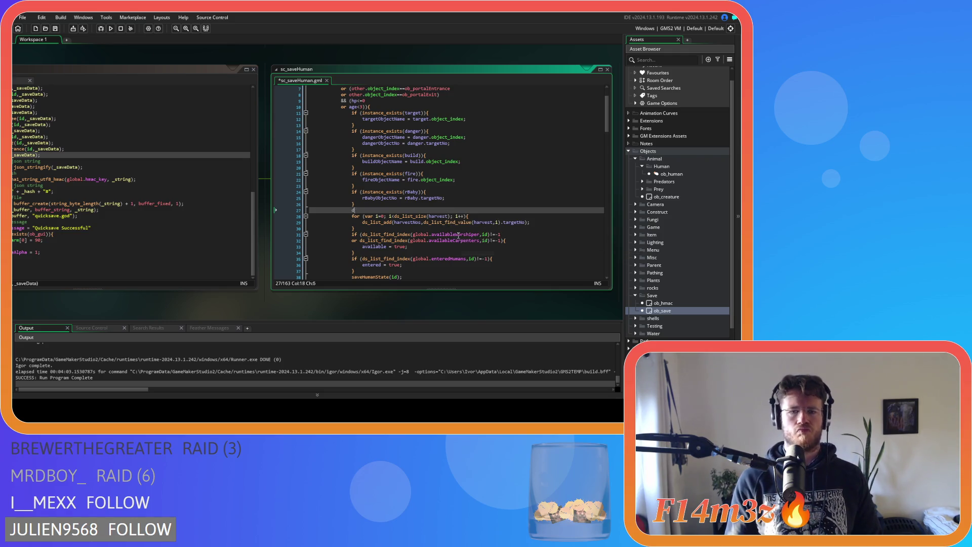
text(ds_list_cl)
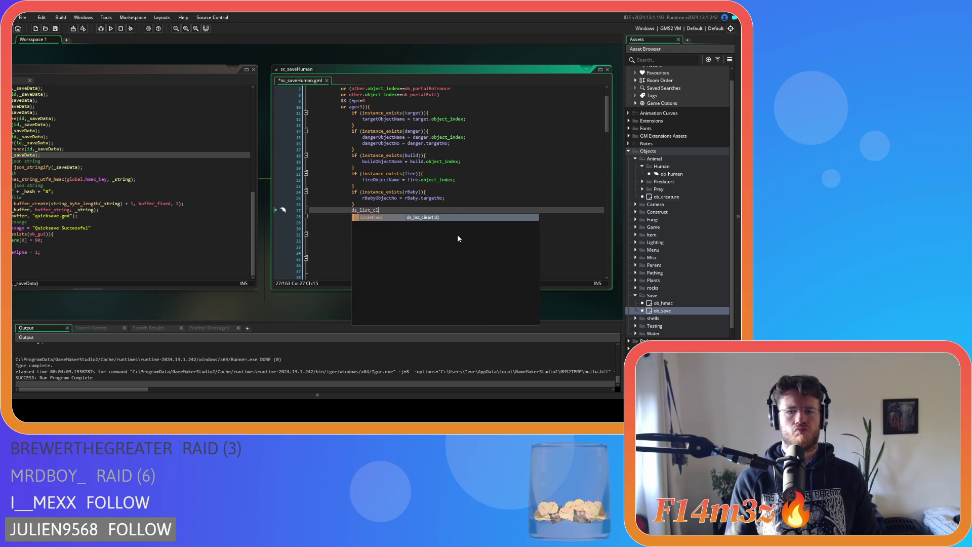
key(Return)
text(harvestNos)
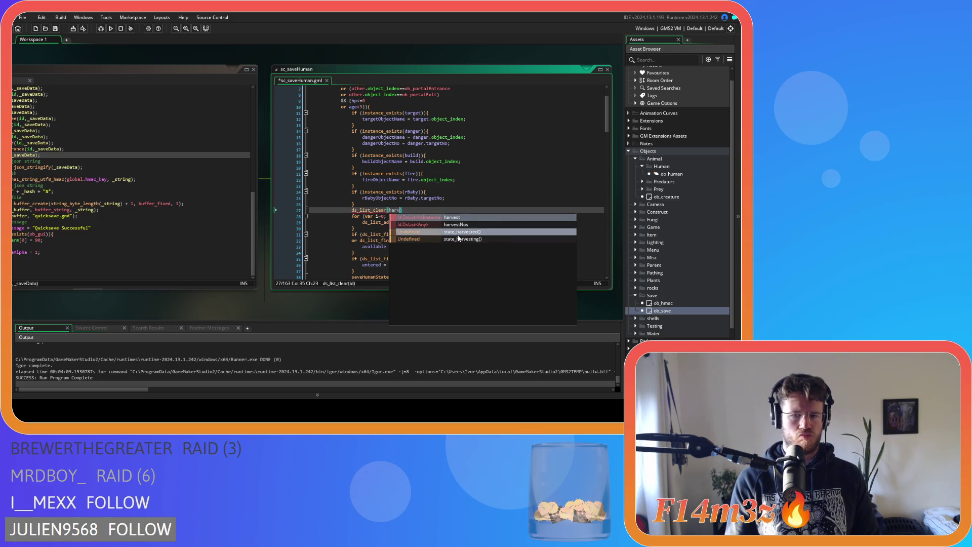
key(ctrl+s)
key(End)
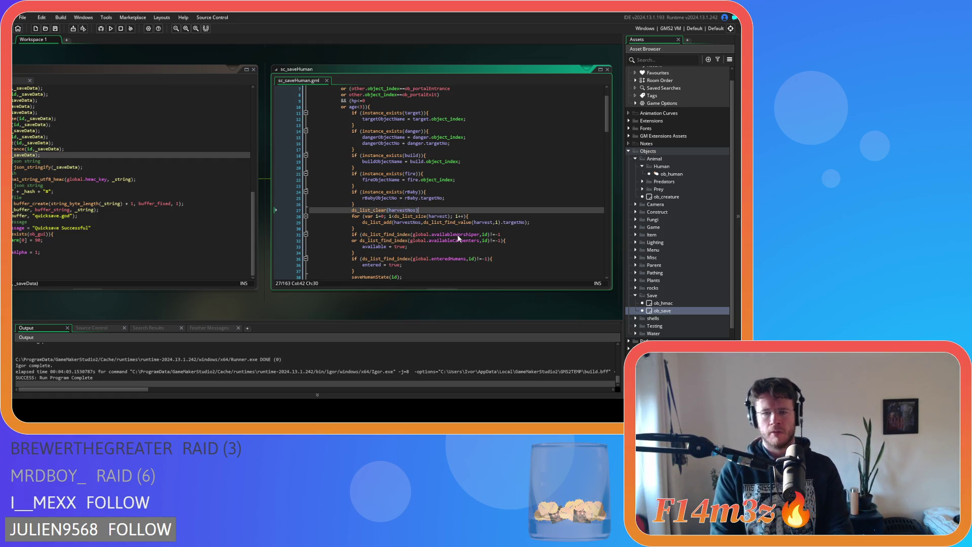
text(;)
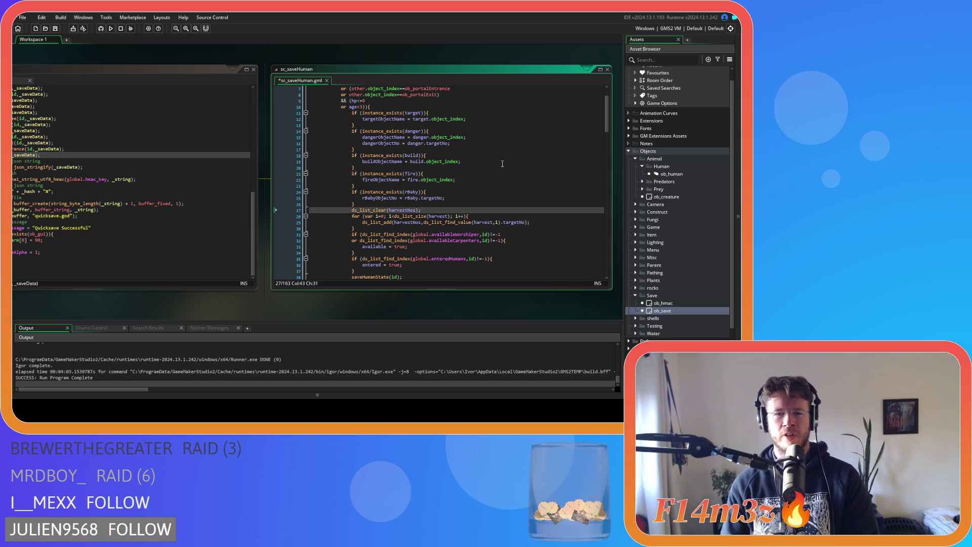
Close the sc_saveHuman script editor and the ob_save object editor
click(608, 70)
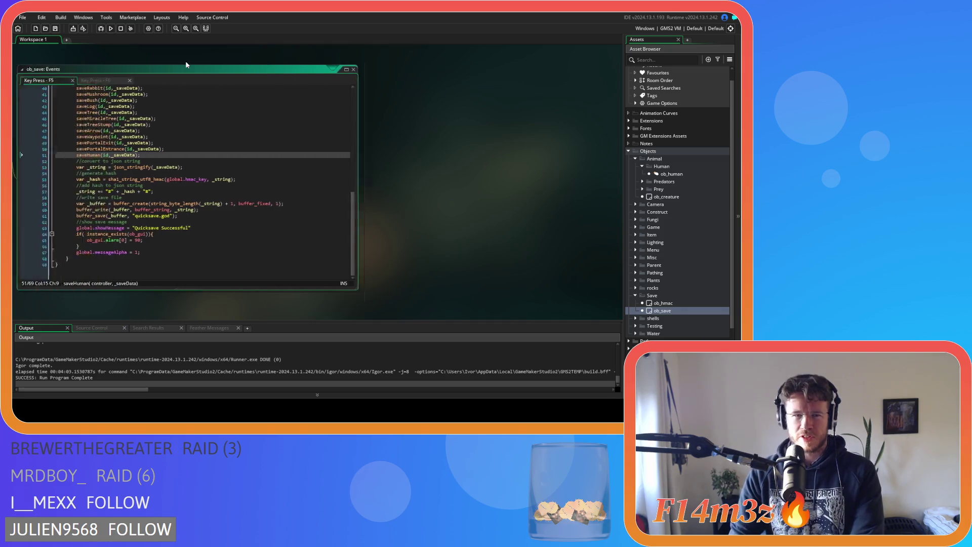
click(110, 70)
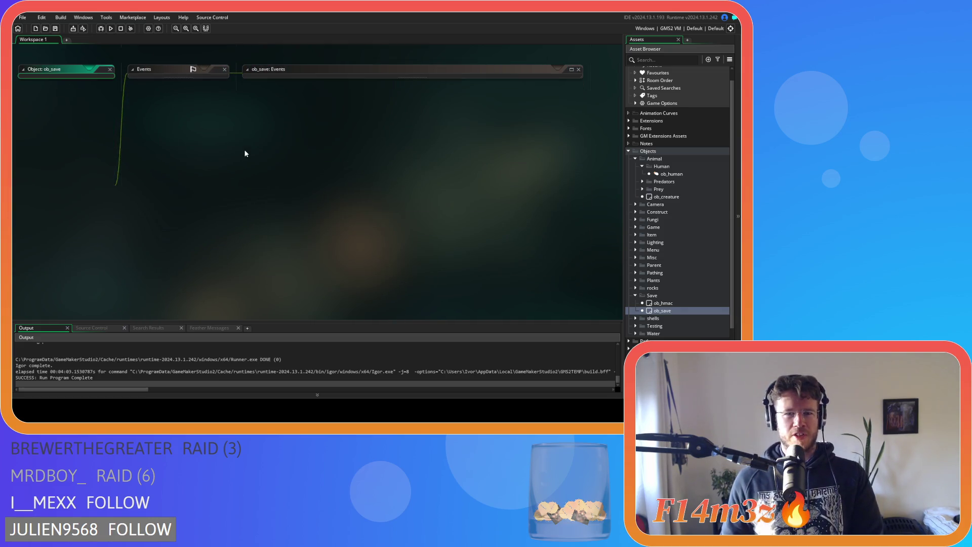
right_click(244, 149)
click(404, 206)
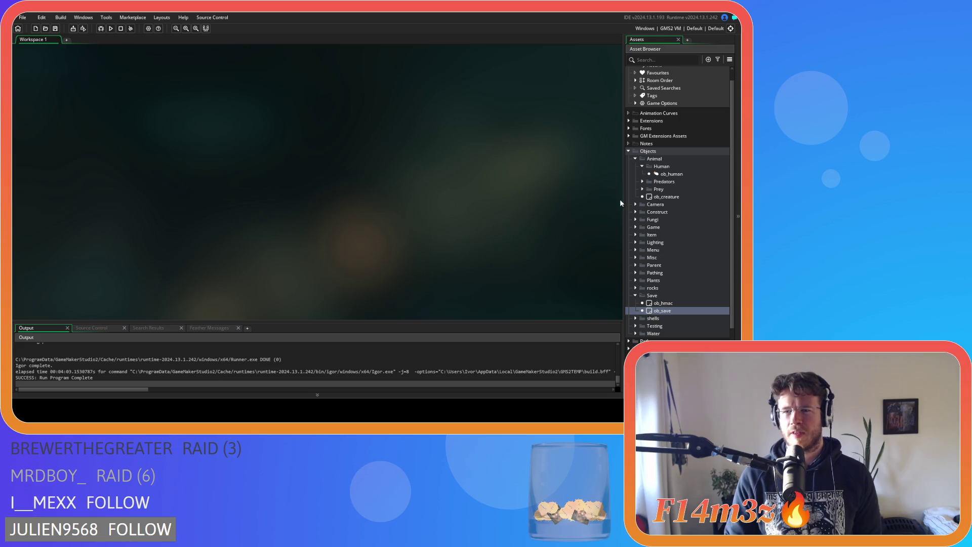
Collapse the Human, Animal, Save and Objects folders in the Asset Browser, then start a build with F5
click(641, 167)
click(636, 159)
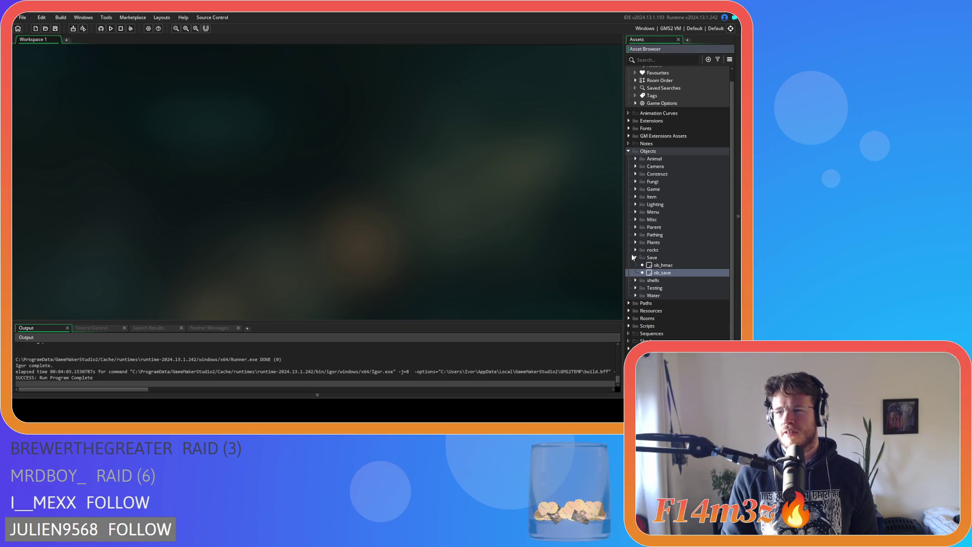
click(635, 258)
click(628, 152)
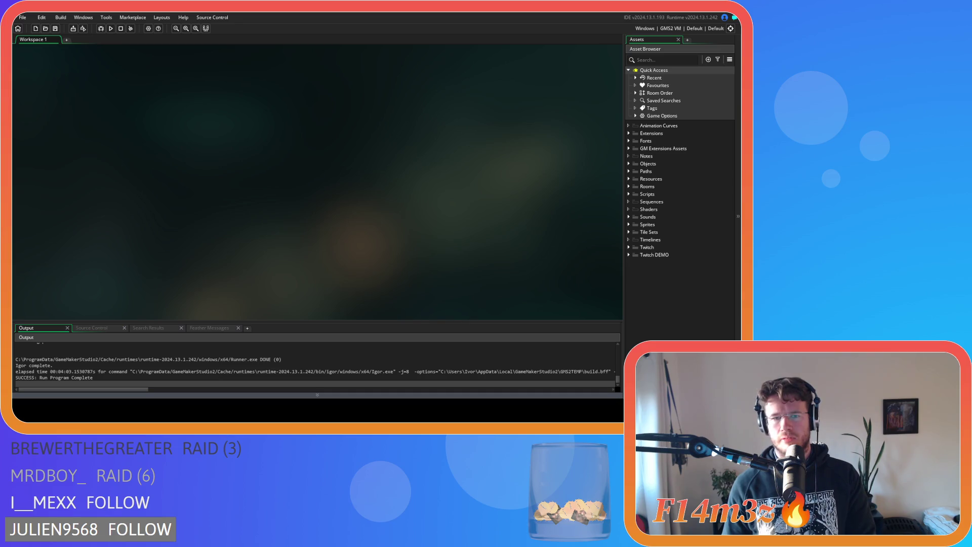
key(F5)
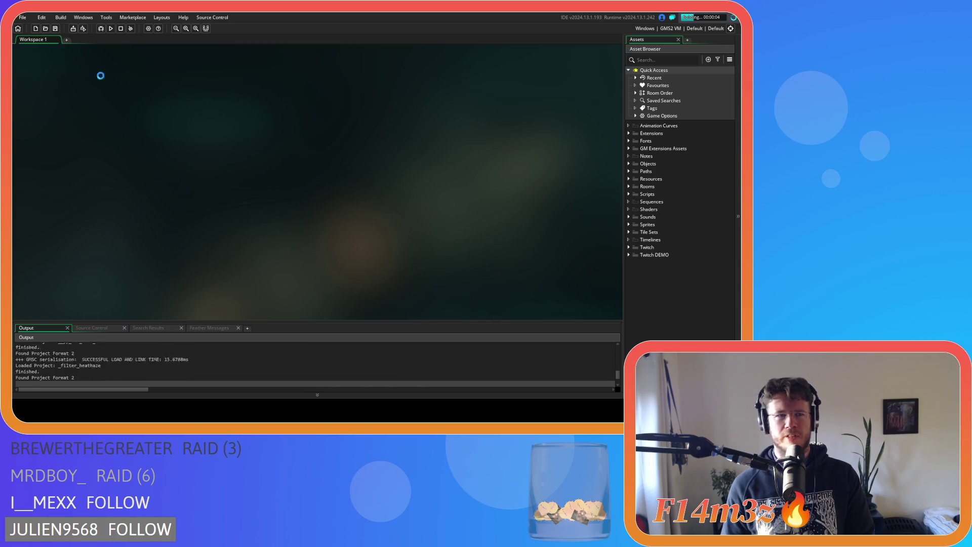
Stop the running game and relaunch a fresh build with F5
click(120, 28)
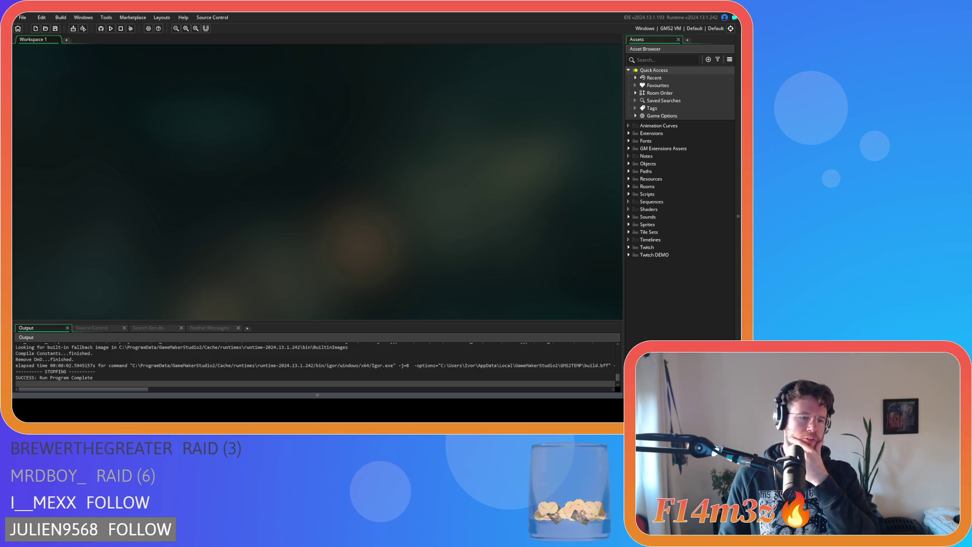
key(F5)
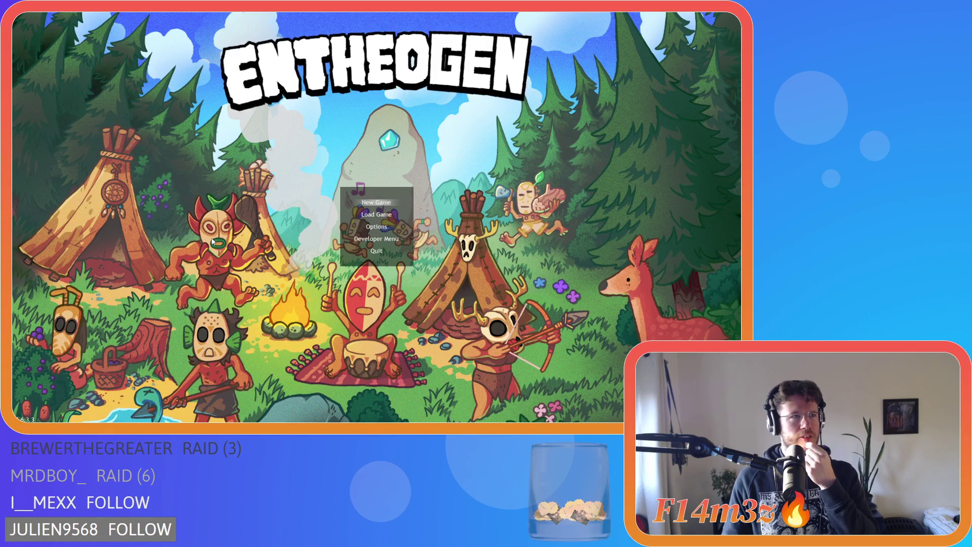
Choose New Game from the Entheogen title menu
key(Return)
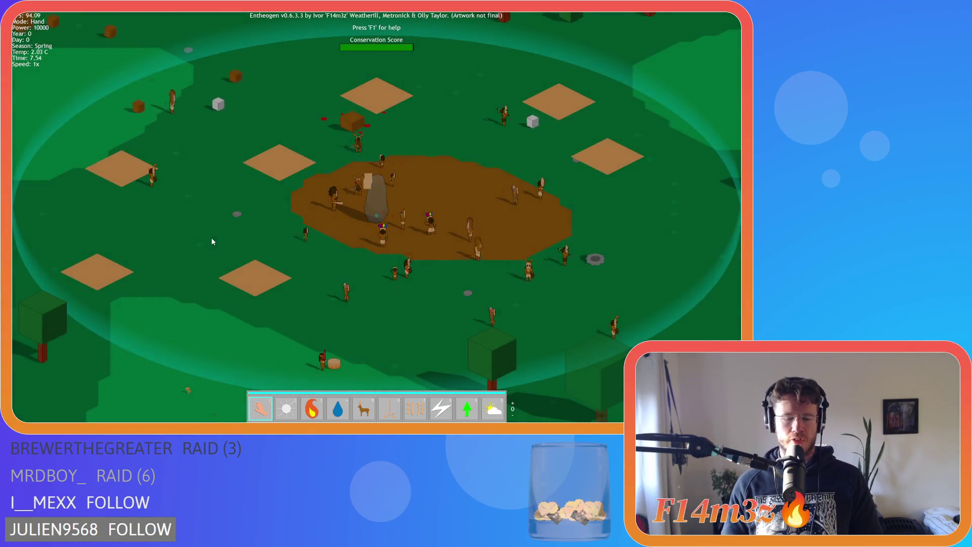
Open the Tribe panel, filter to Foragers, centre on Kargzharin and drag him into the lake
key(w)
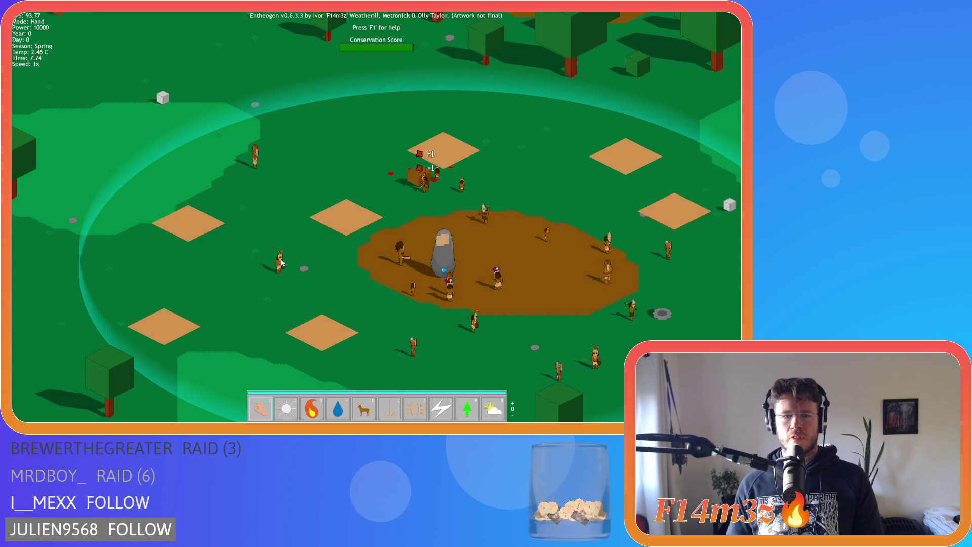
click(256, 251)
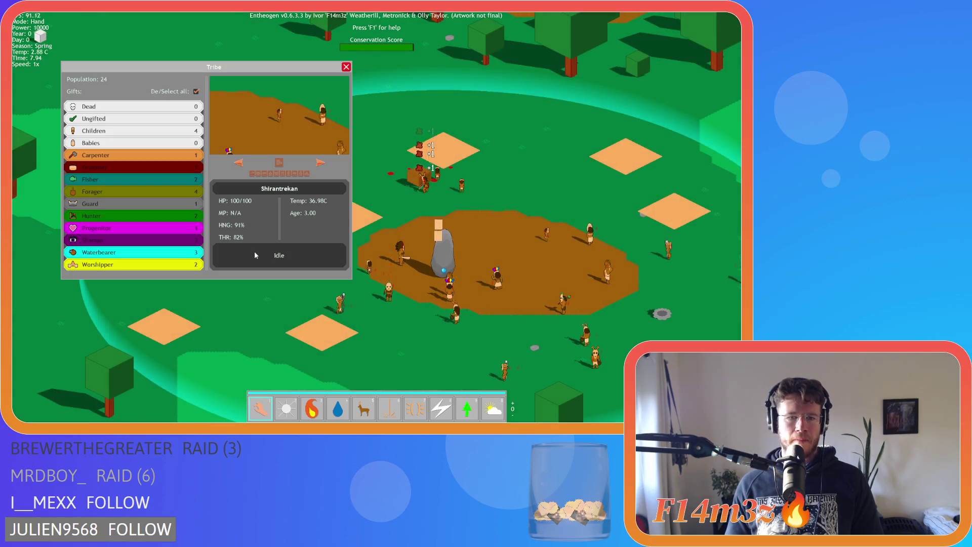
click(196, 92)
click(132, 193)
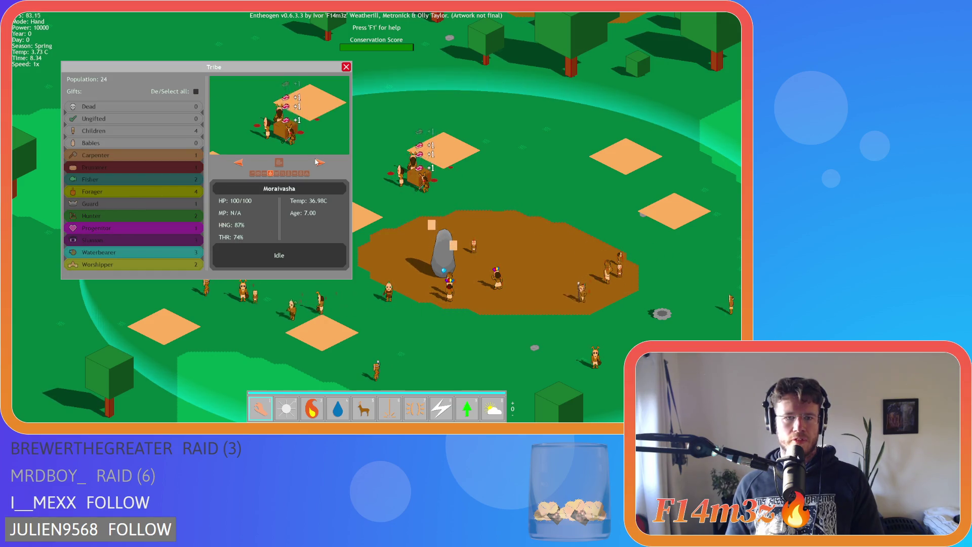
click(280, 162)
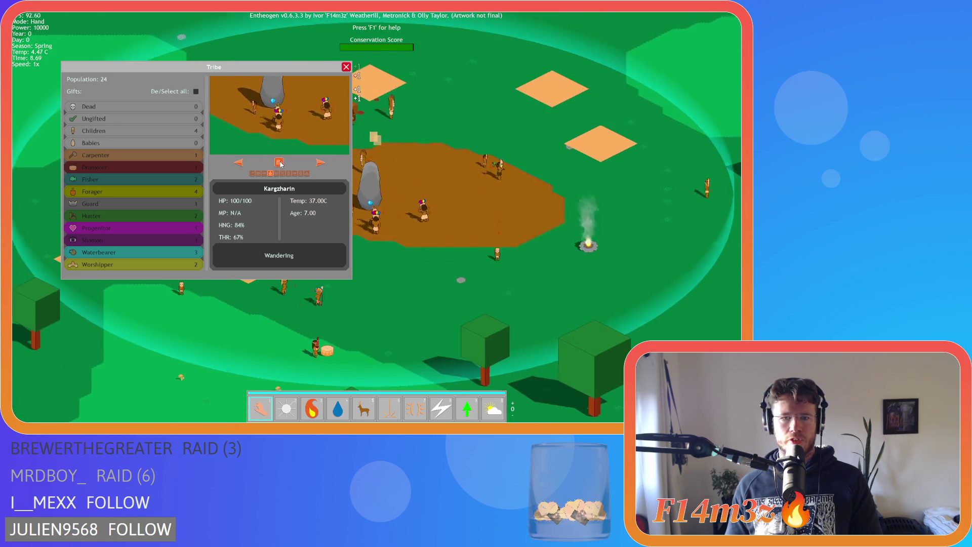
mouse_move(375, 218)
mouse_down()
mouse_move(462, 254)
mouse_move(471, 238)
mouse_move(469, 248)
mouse_up()
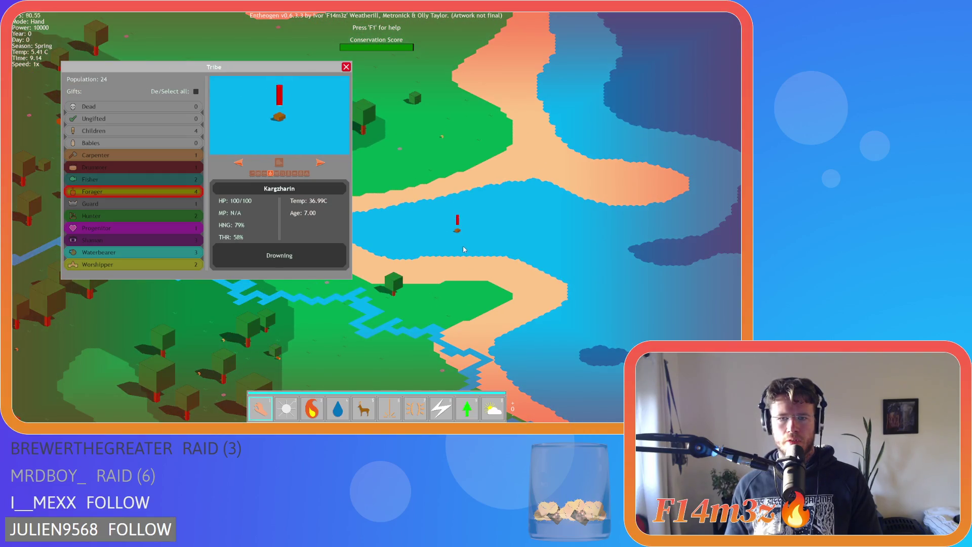
scroll(463, 245, up, 2)
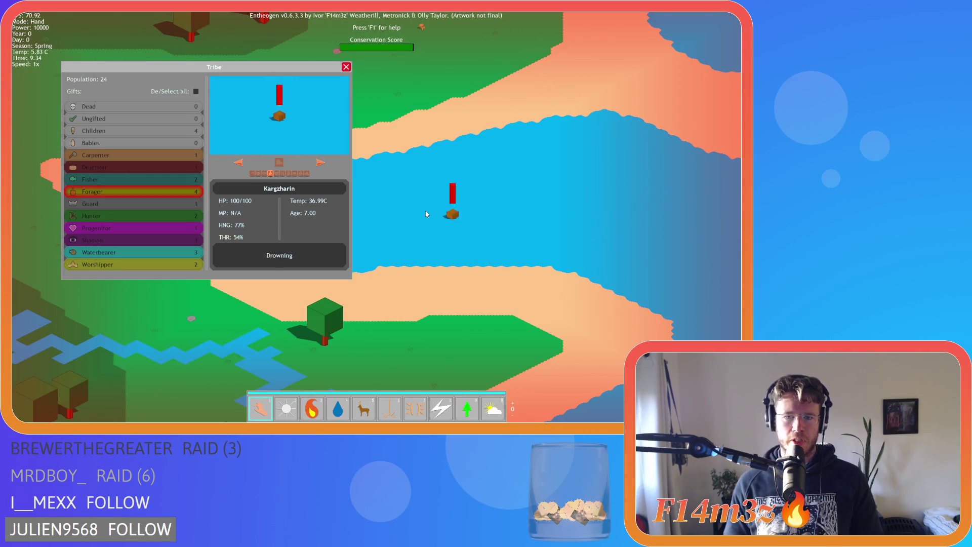